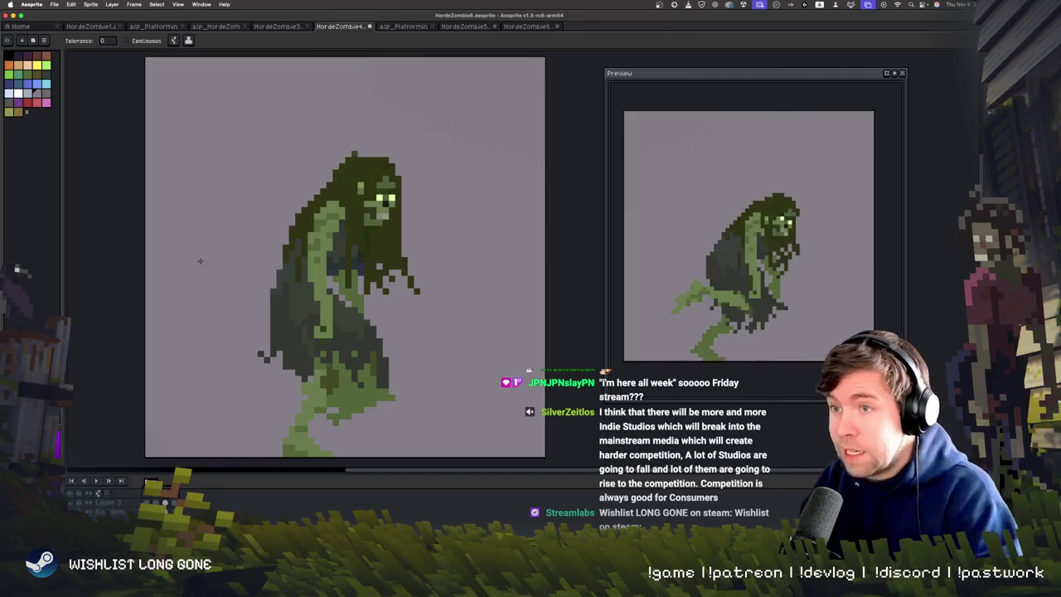
Play the green zombie's walk cycle on the canvas, restarting playback to watch it loop again.
key(Return)
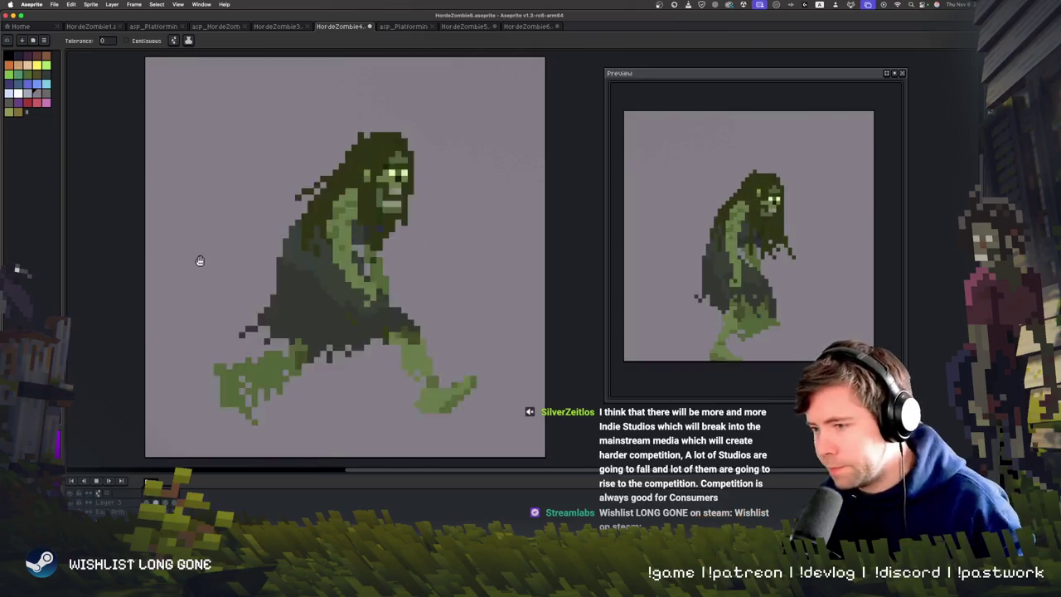
key(Return)
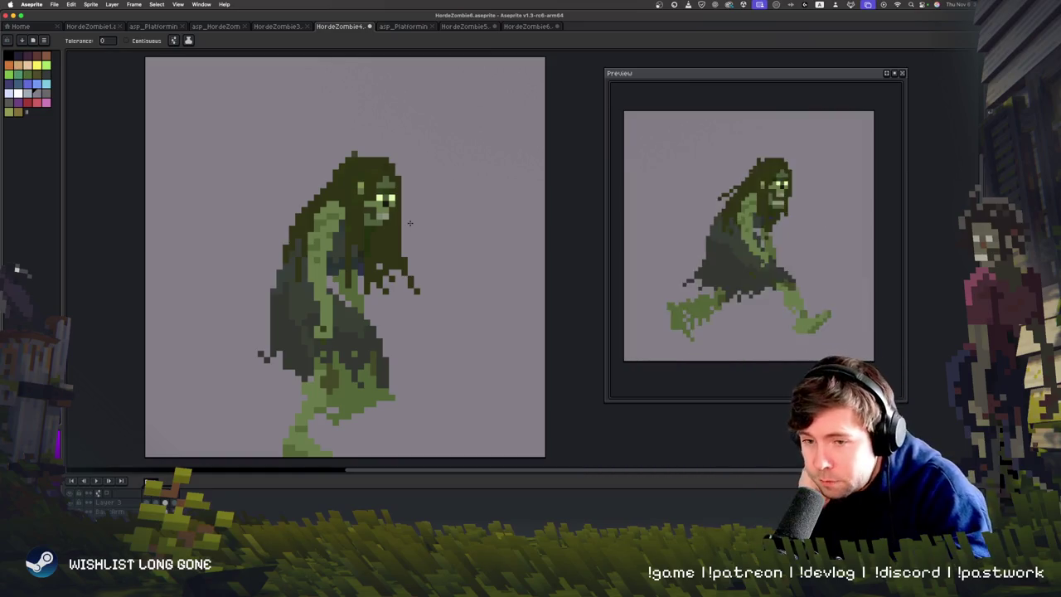
key(Right)
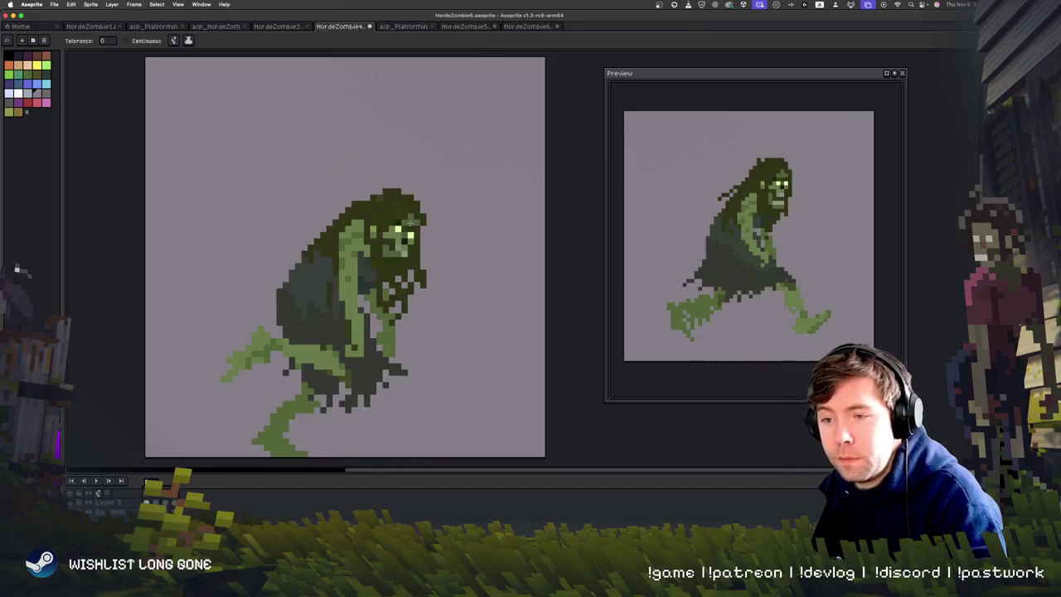
With the Pencil, draw dark hair strands beside the striding frame's head, undoing the first attempt.
key(b)
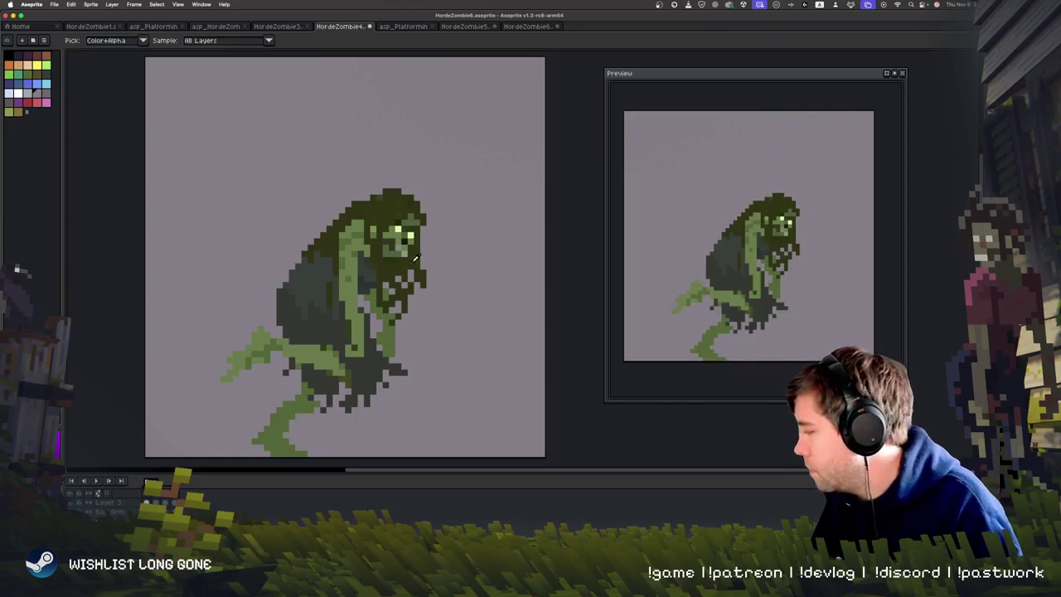
key(Right)
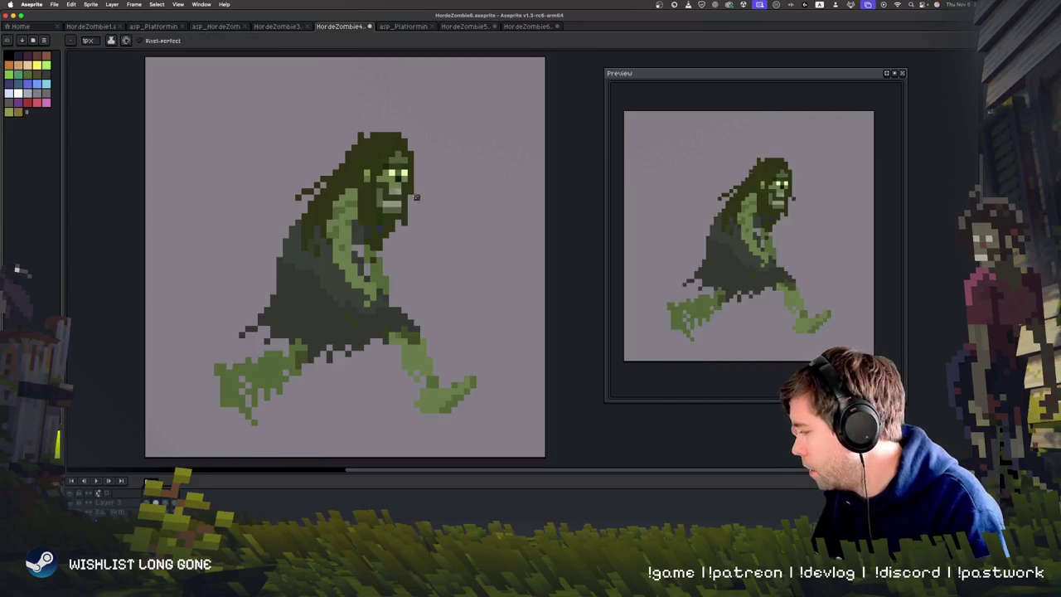
mouse_move(411, 186)
mouse_down()
mouse_move(426, 214)
mouse_move(397, 249)
mouse_up()
drag(429, 217, 414, 164)
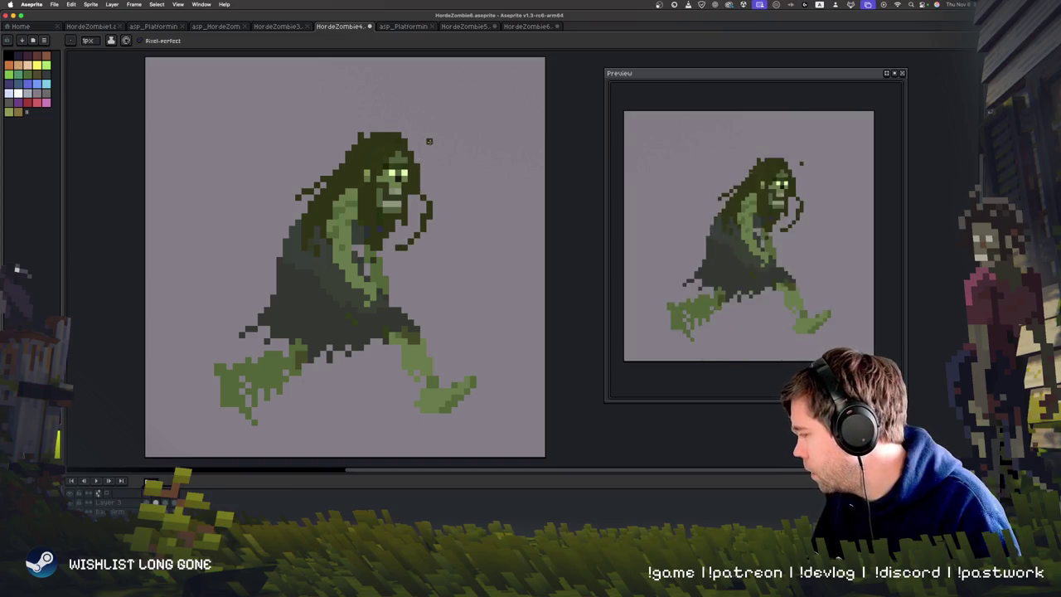
key(ctrl+z)
key(ctrl+z)
key(ctrl+z)
drag(405, 225, 425, 231)
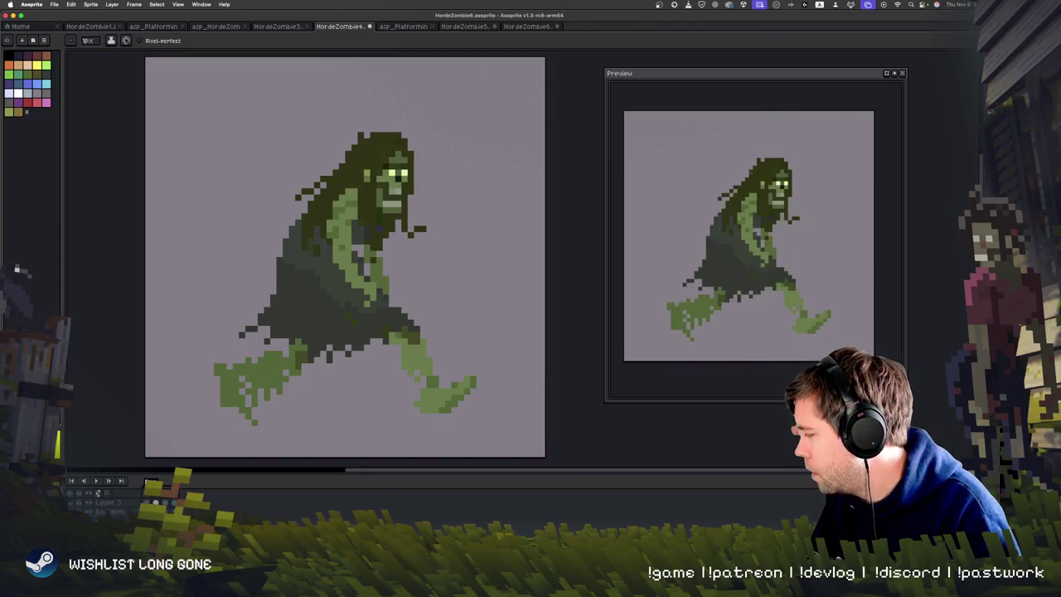
Add another dark hair strand by the face, comparing against the neighbouring frames.
key(Left)
key(Right)
mouse_move(389, 222)
mouse_down()
mouse_move(401, 256)
mouse_move(401, 240)
mouse_move(383, 262)
mouse_up()
key(Left)
key(Right)
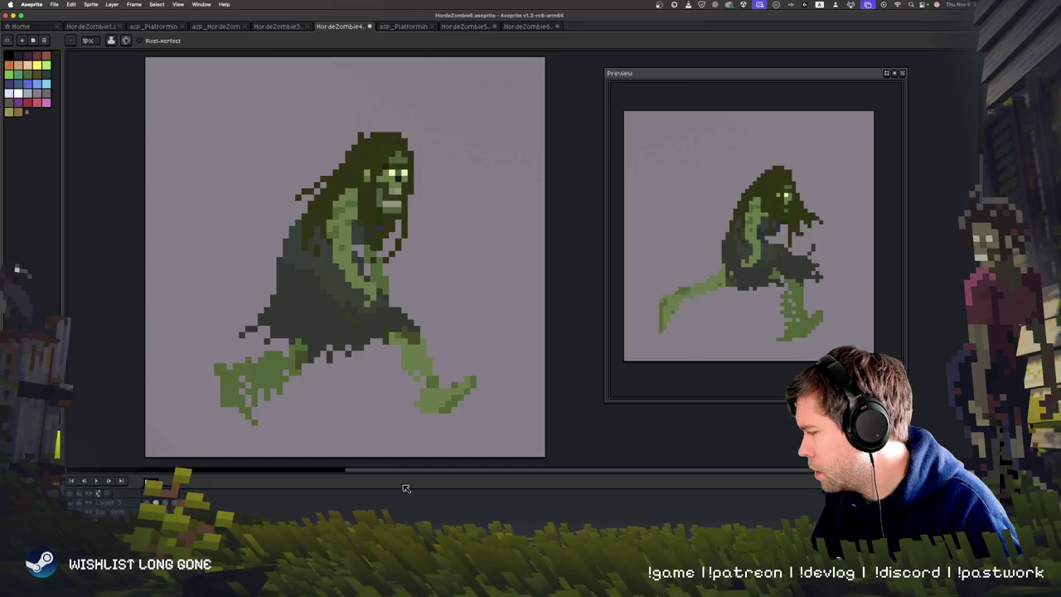
Step on to the upright and crouched walk frames and change the active tool.
key(Right)
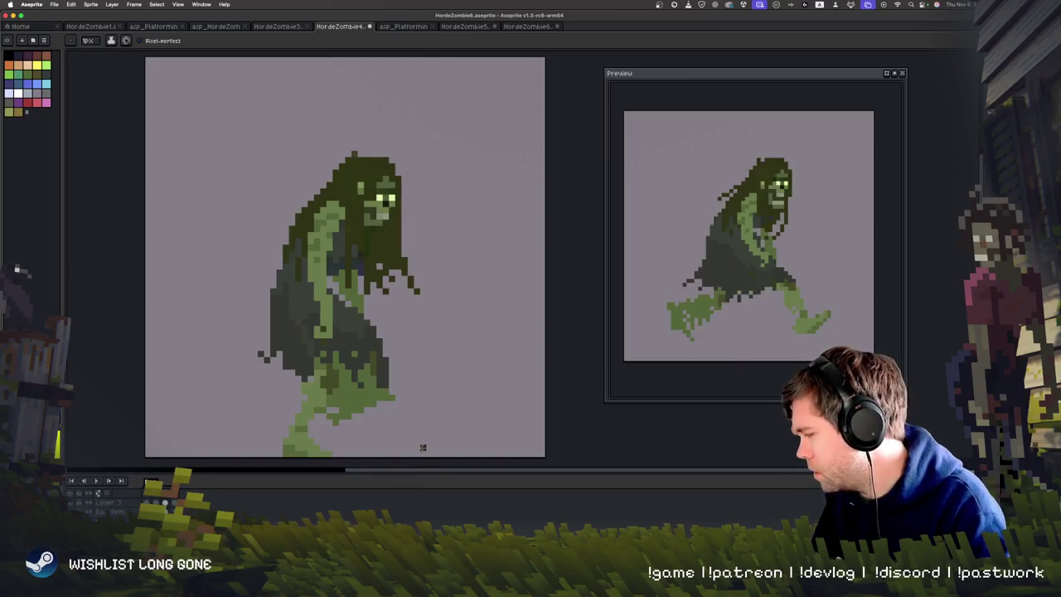
key(Right)
key(e)
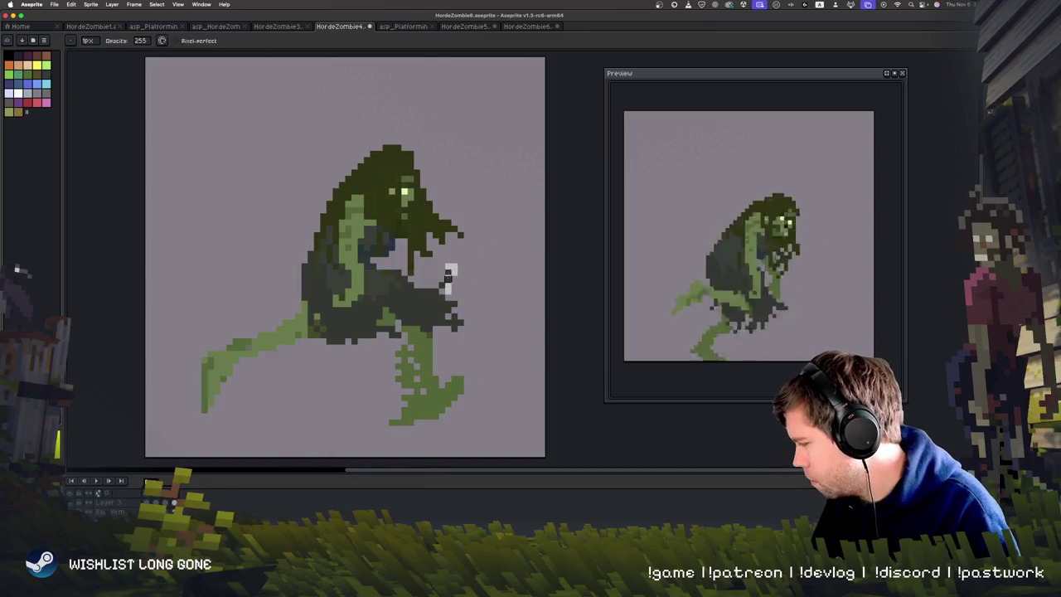
key(Right)
Hide the background layer so the sprite sits on a transparent checkerboard.
key(v)
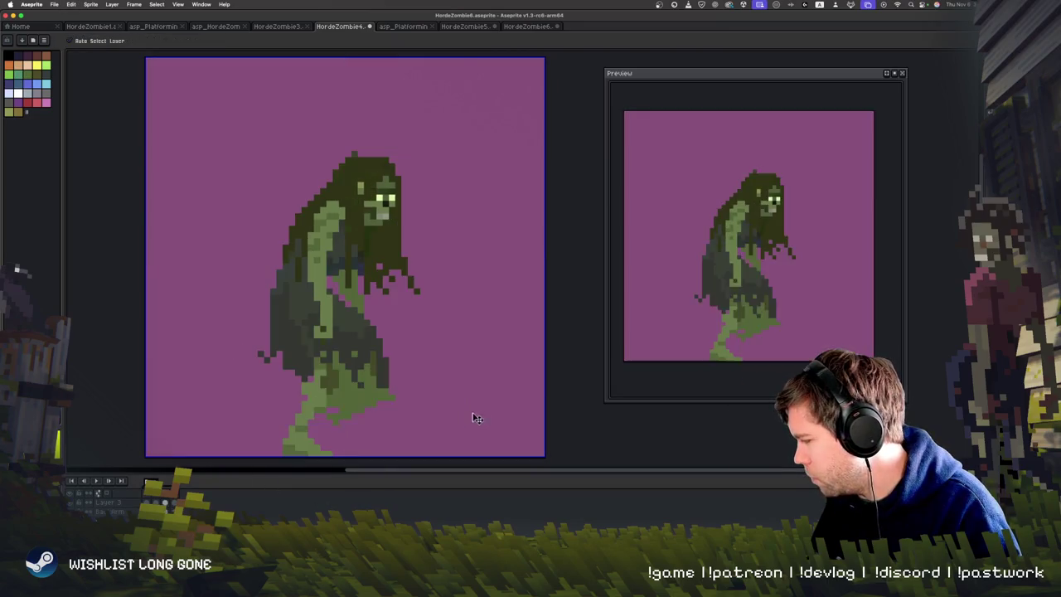
key(Right)
key(Right)
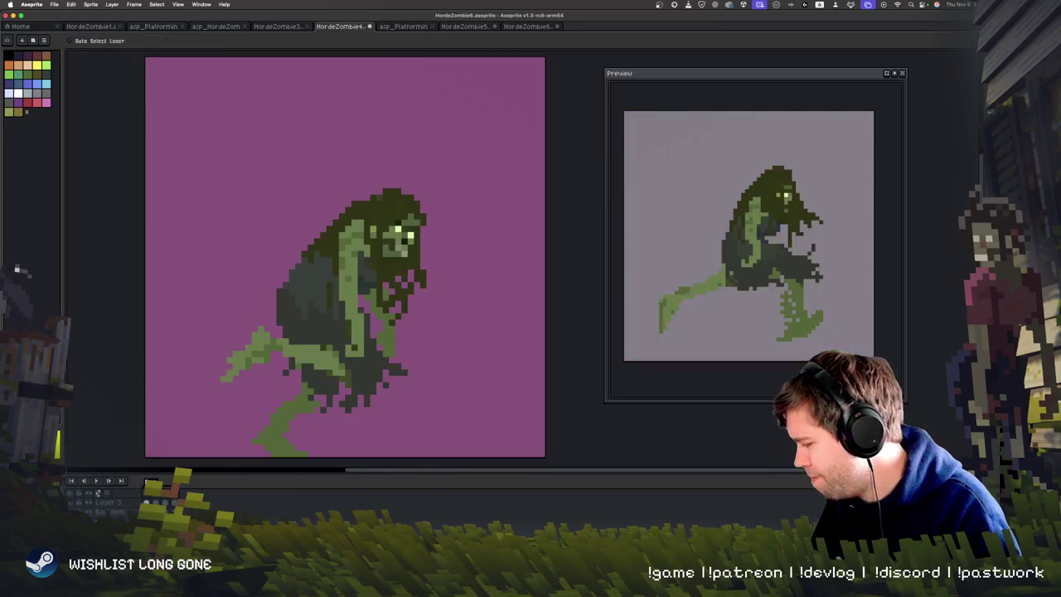
click(79, 512)
Draw a dark hair strand down the face on the striding frame and check it across frames.
key(b)
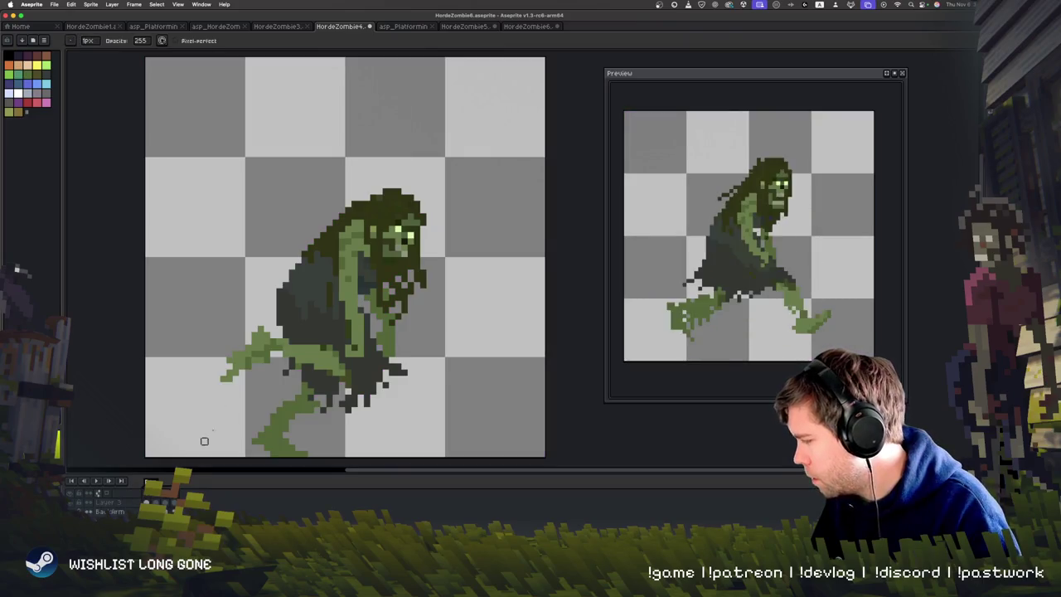
key(e)
key(Right)
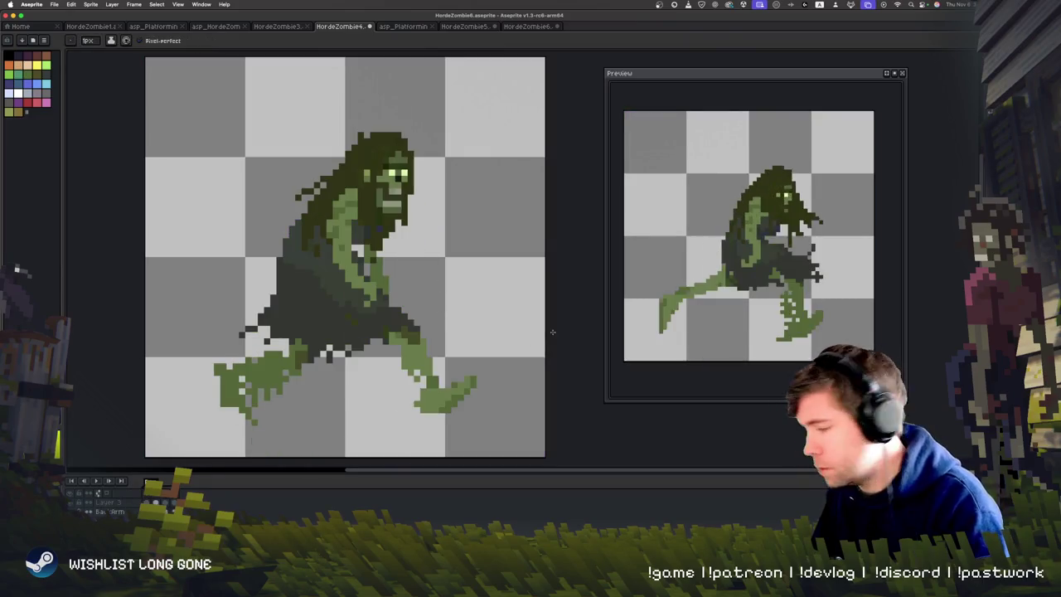
mouse_move(402, 218)
mouse_down()
mouse_move(395, 263)
mouse_move(404, 271)
mouse_up()
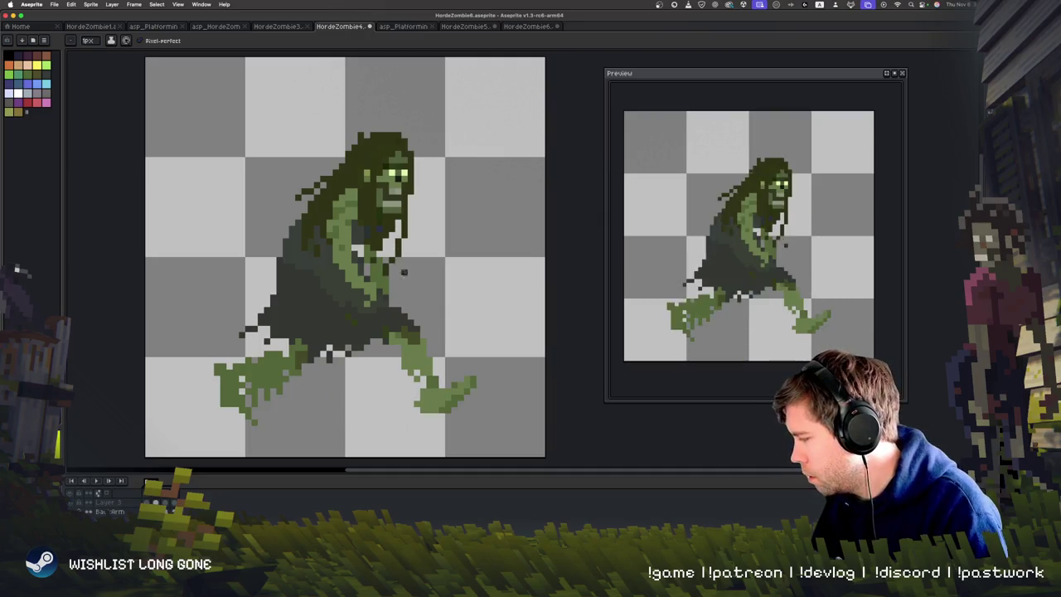
key(Right)
key(Right)
key(Right)
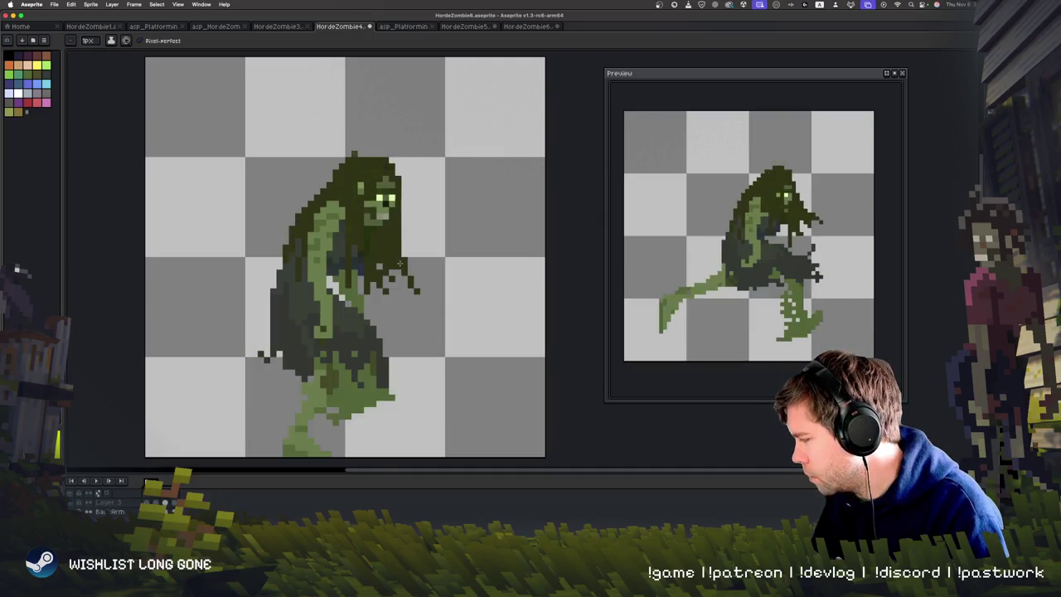
key(Right)
Make Layer 3 active and view its layer options, closing them unchanged.
key(b)
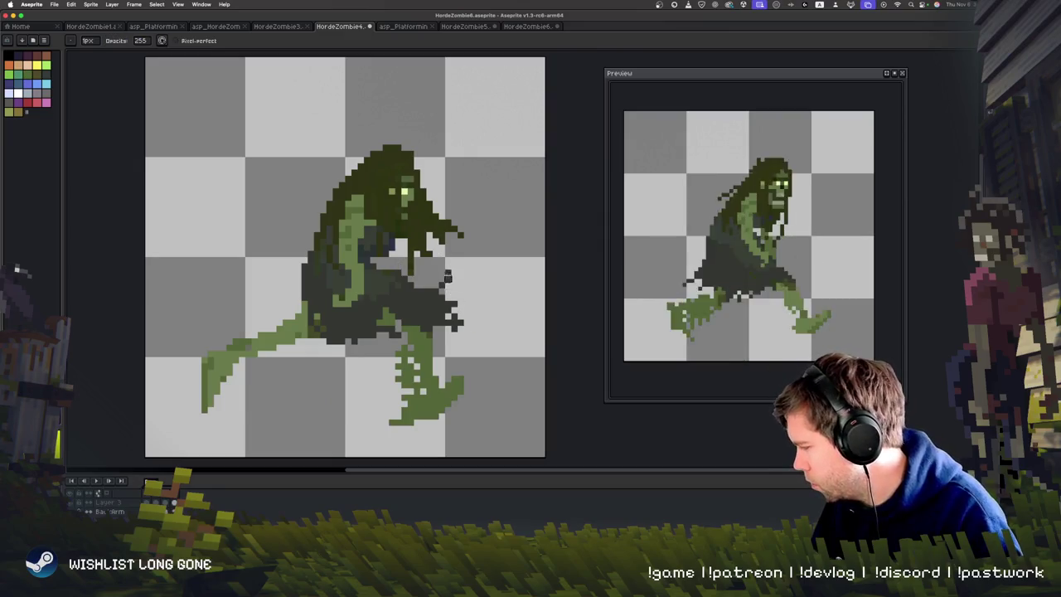
key(Up)
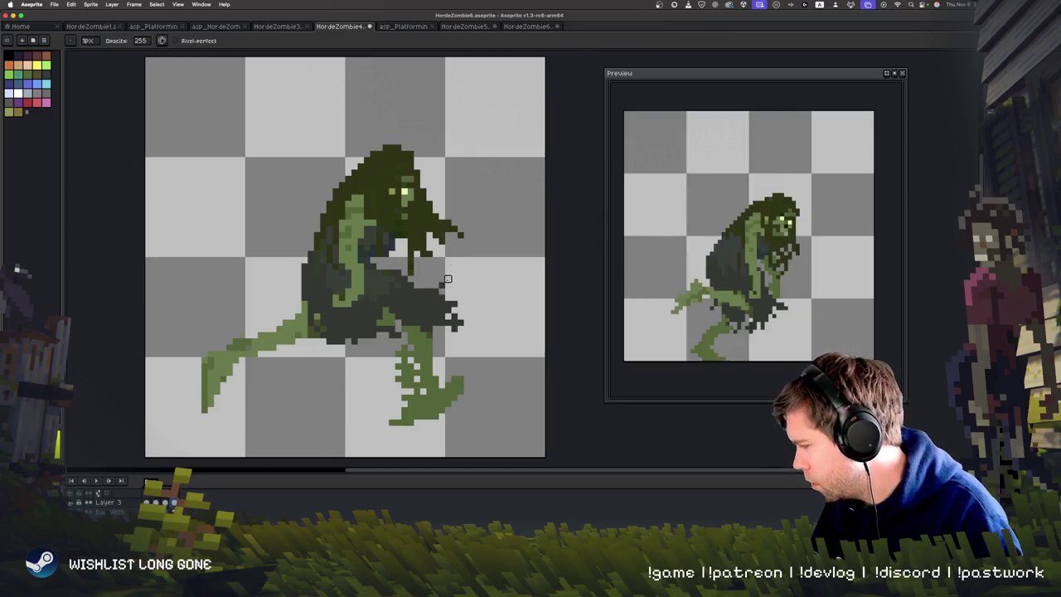
right_click(110, 499)
mouse_move(128, 501)
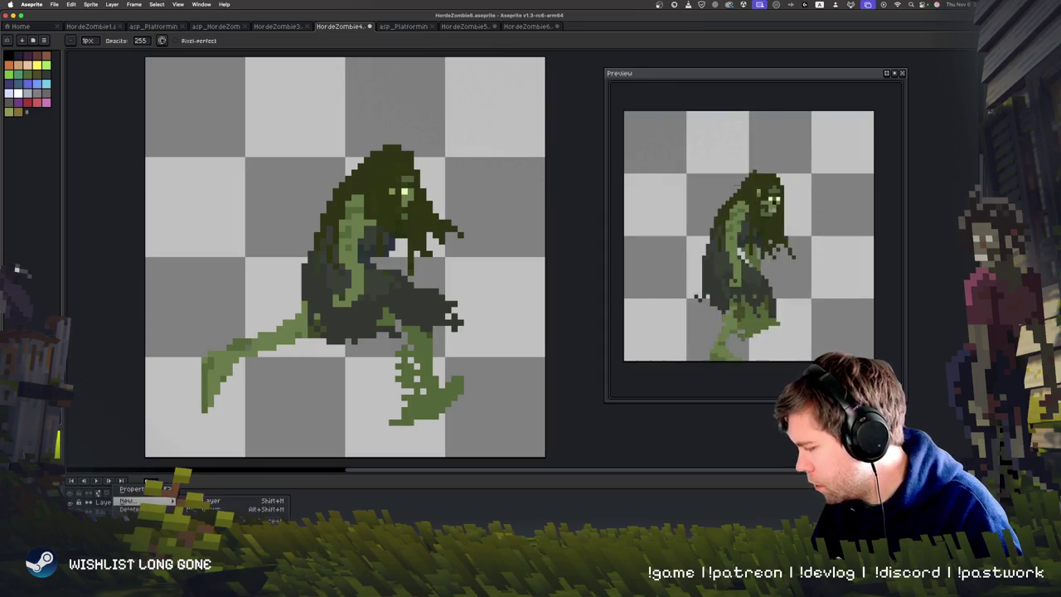
key(Escape)
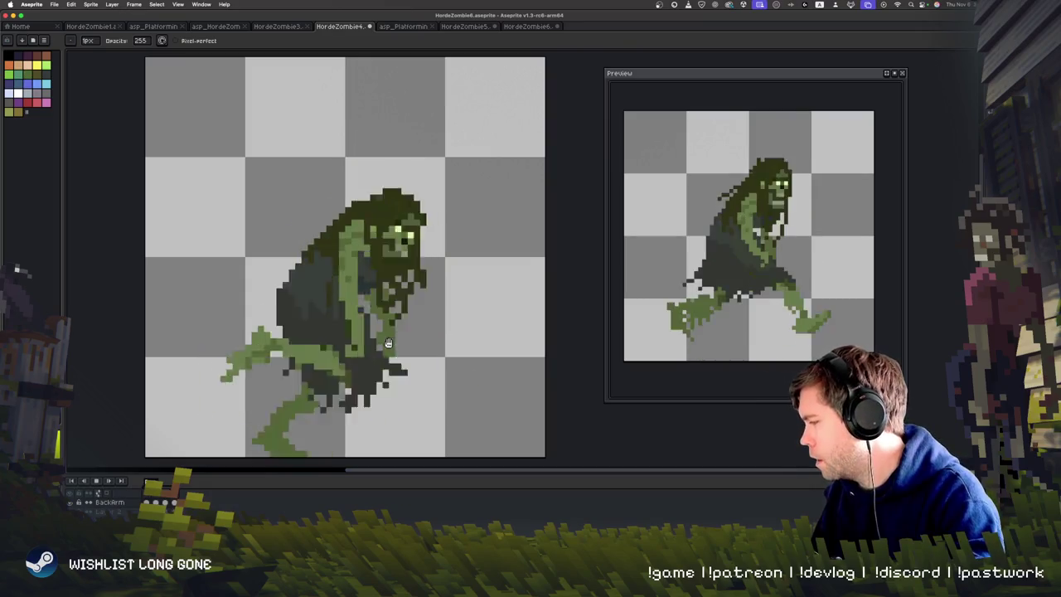
Pick the light-green body colour from the sprite and paint touch-ups over the body.
key(Return)
key(e)
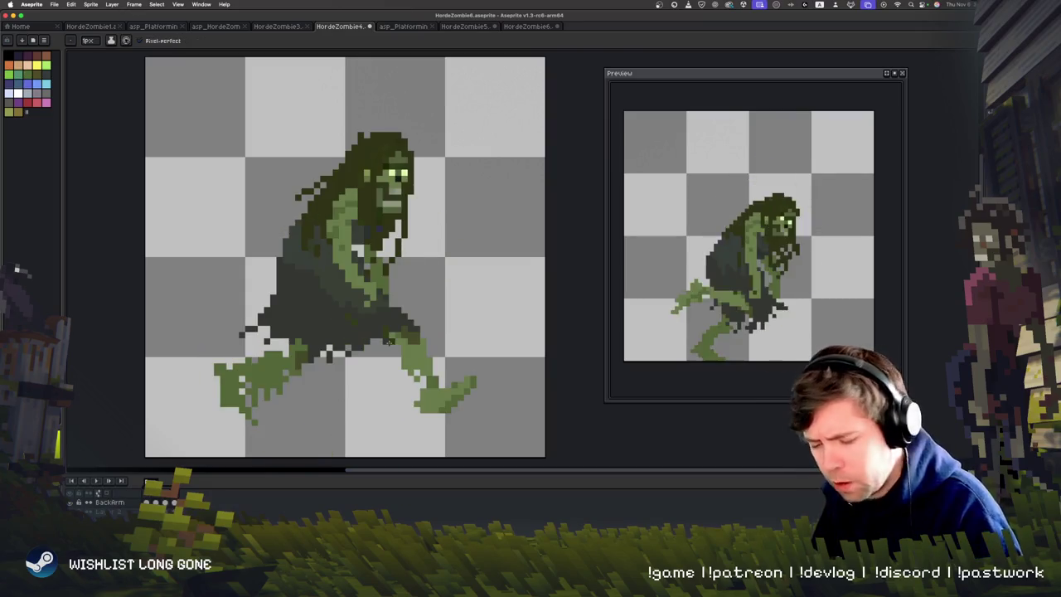
alt+click(367, 266)
mouse_move(342, 271)
mouse_down()
mouse_move(346, 300)
mouse_move(335, 304)
mouse_move(360, 309)
mouse_move(371, 297)
mouse_move(355, 264)
mouse_up()
alt+click(358, 276)
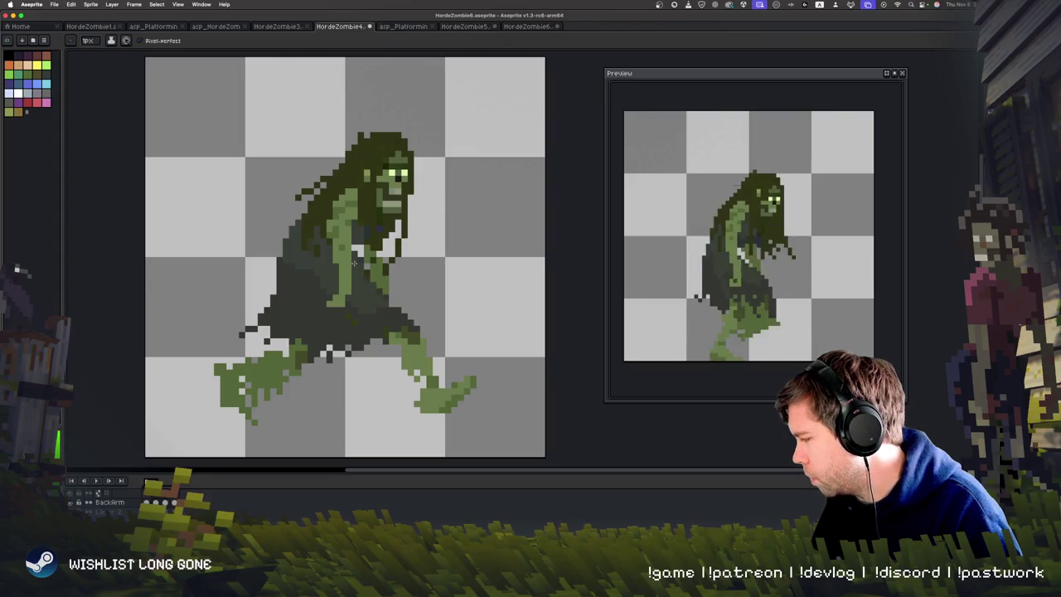
alt+click(347, 304)
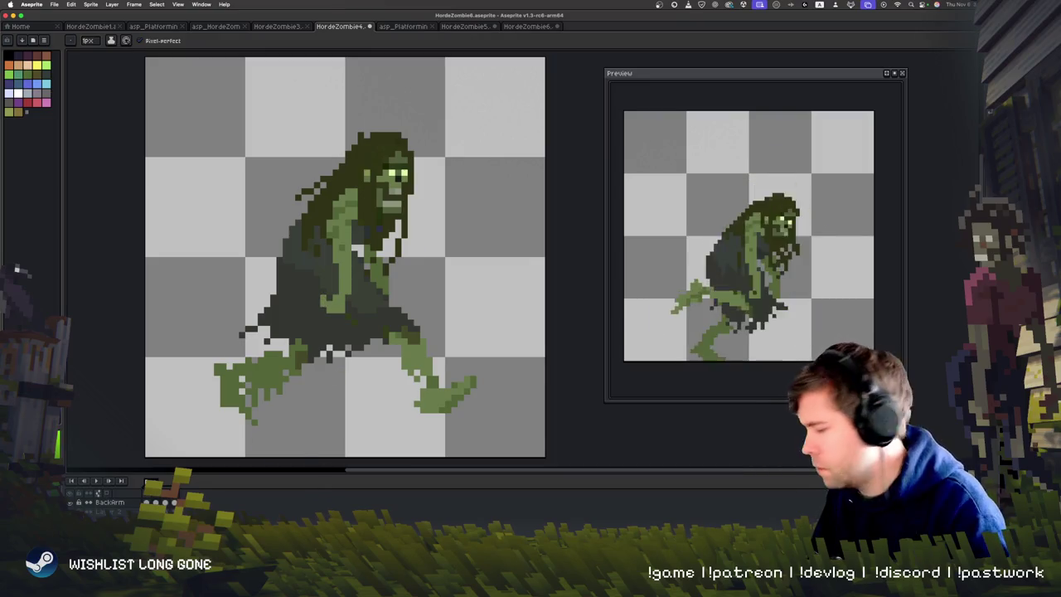
key(Return)
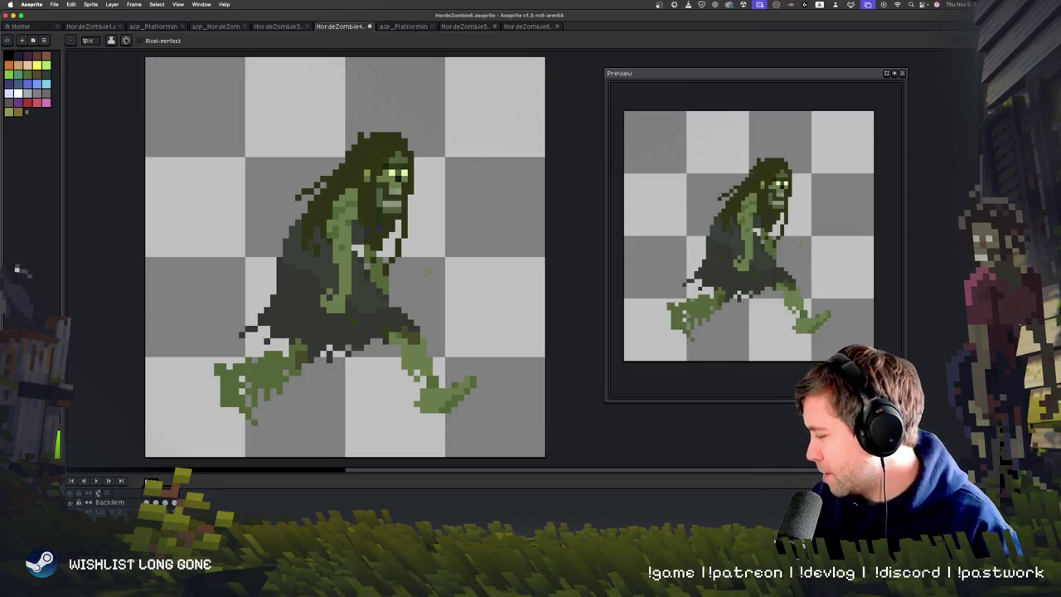
Step between the standing, walking and crouched frames to compare the poses.
key(i)
scroll(365, 210, right, 2)
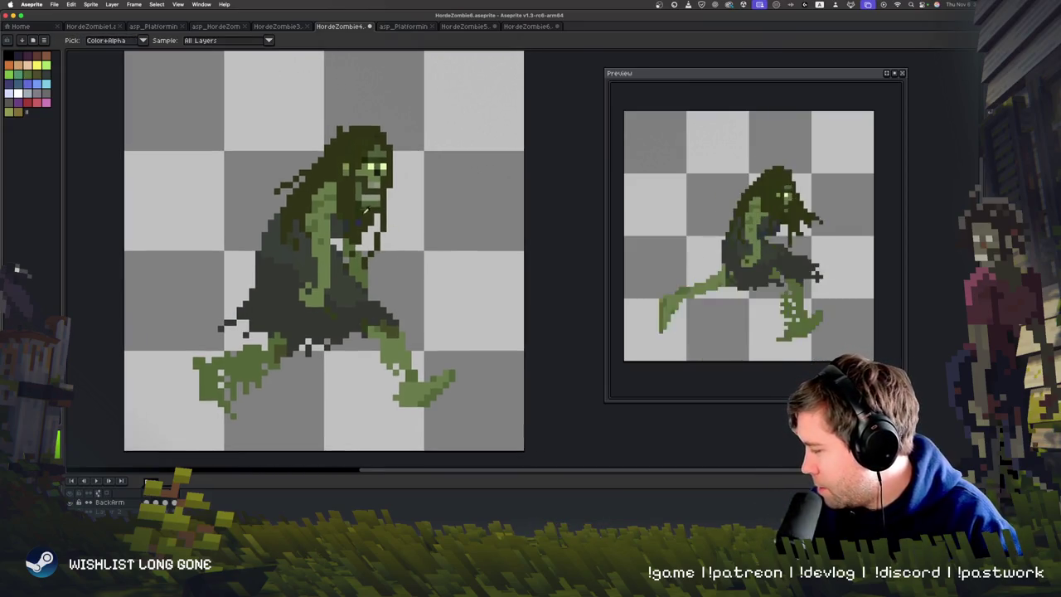
key(b)
key(Right)
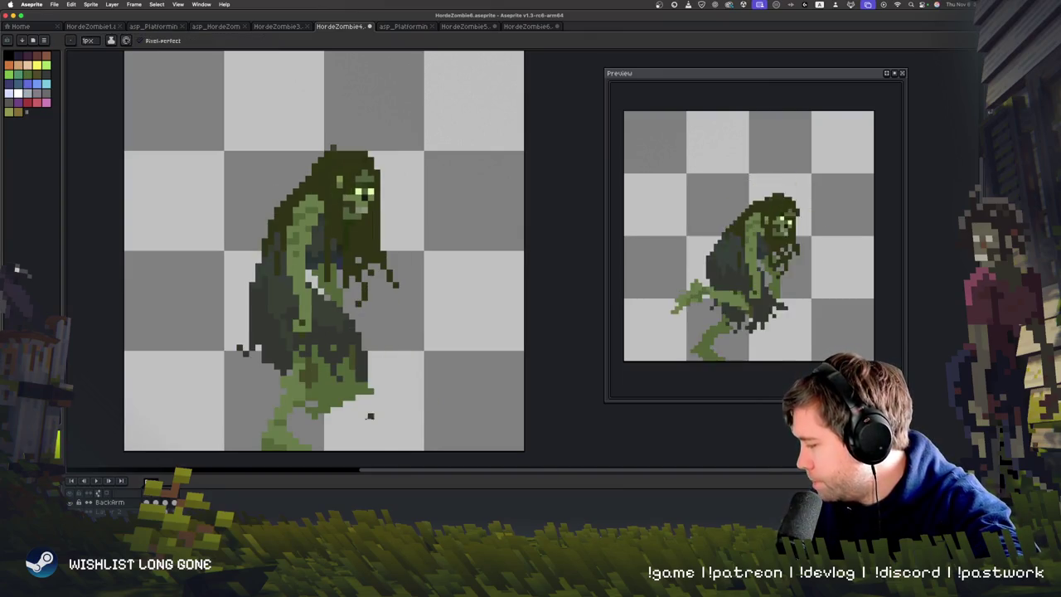
key(Left)
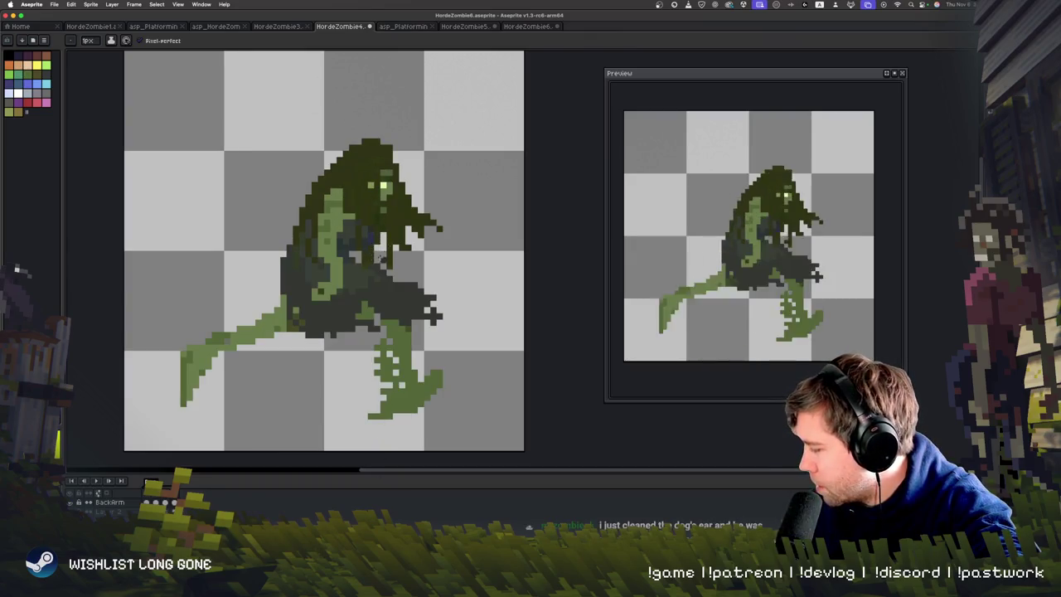
key(Right)
key(Left)
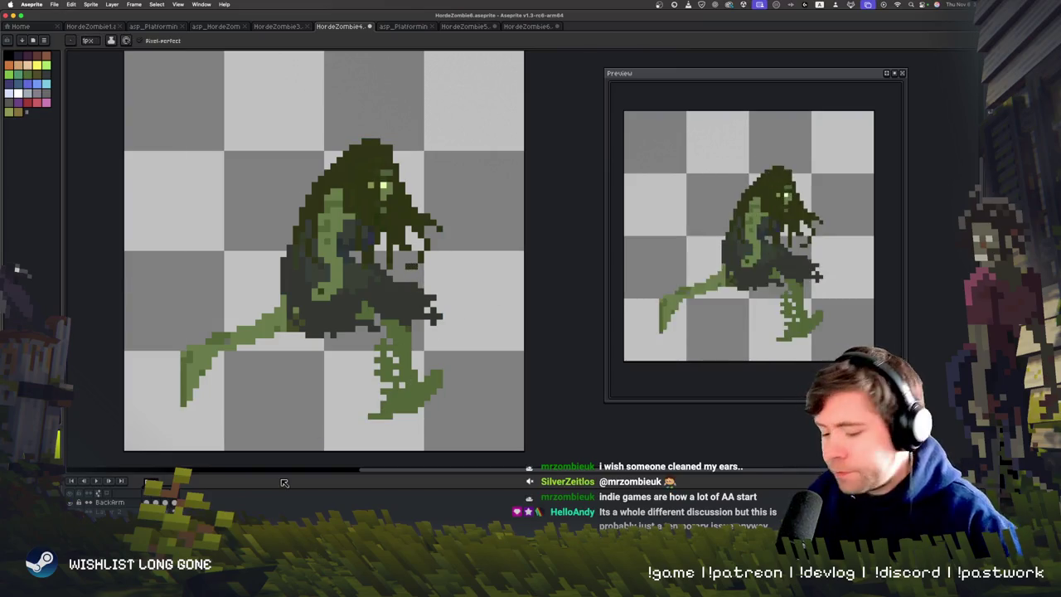
Start the walk animation, stop it on a standing frame, then play it again.
key(Return)
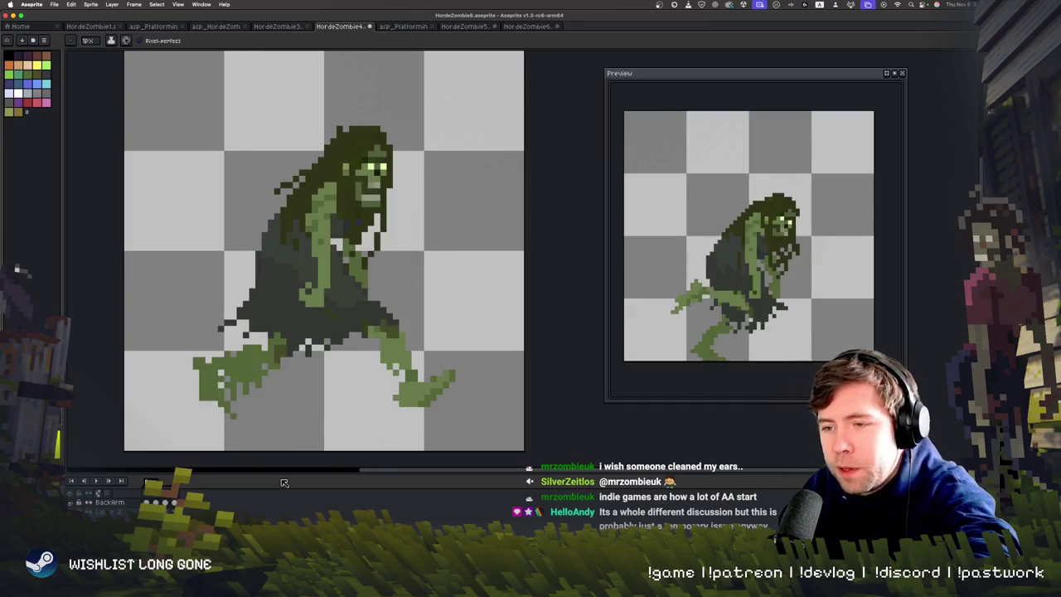
key(Return)
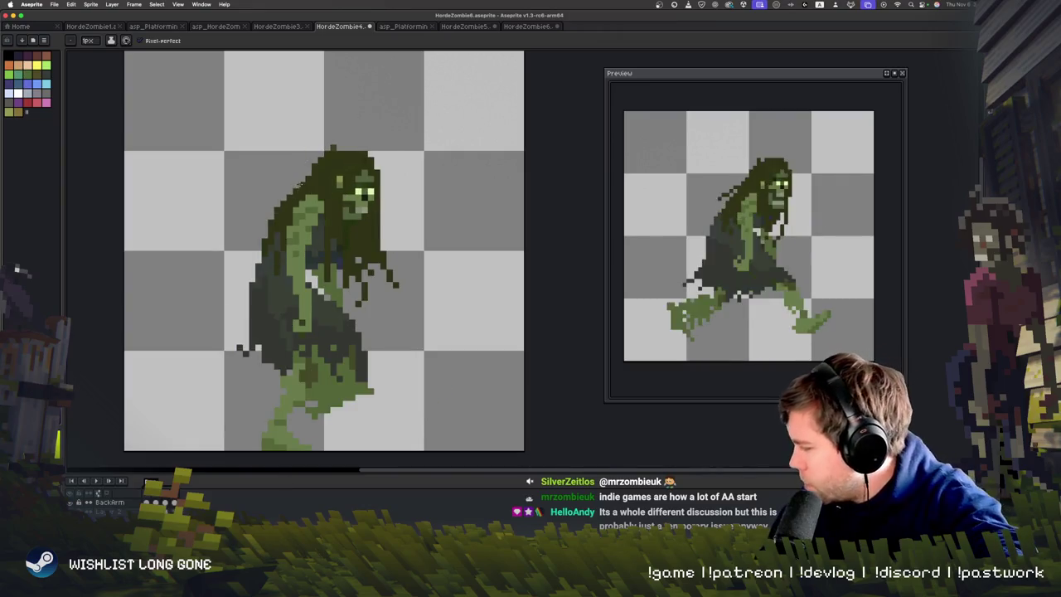
key(Return)
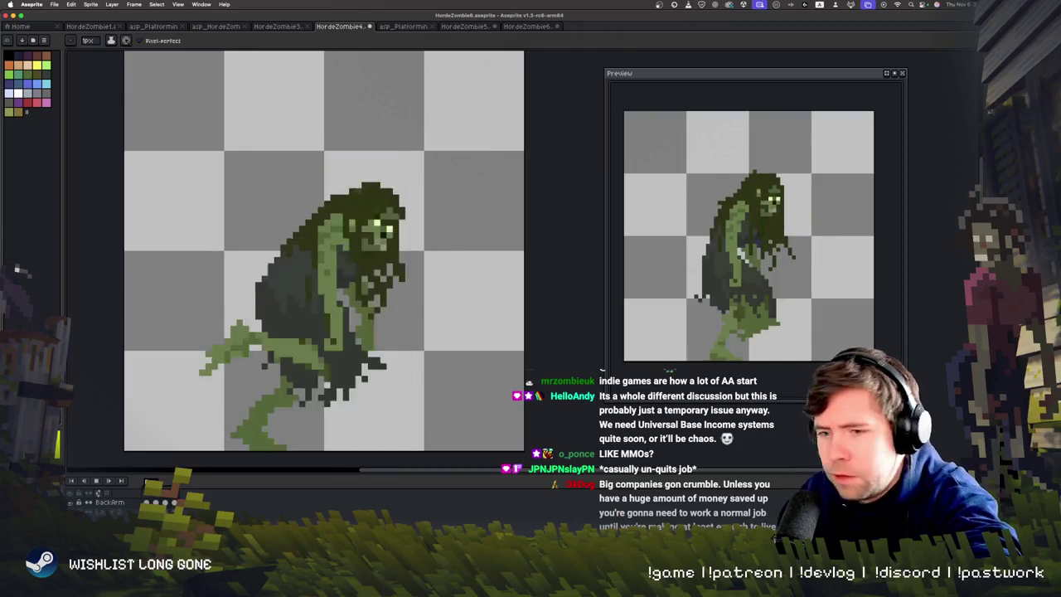
Stop the walk animation and nudge the canvas view slightly down.
key(Return)
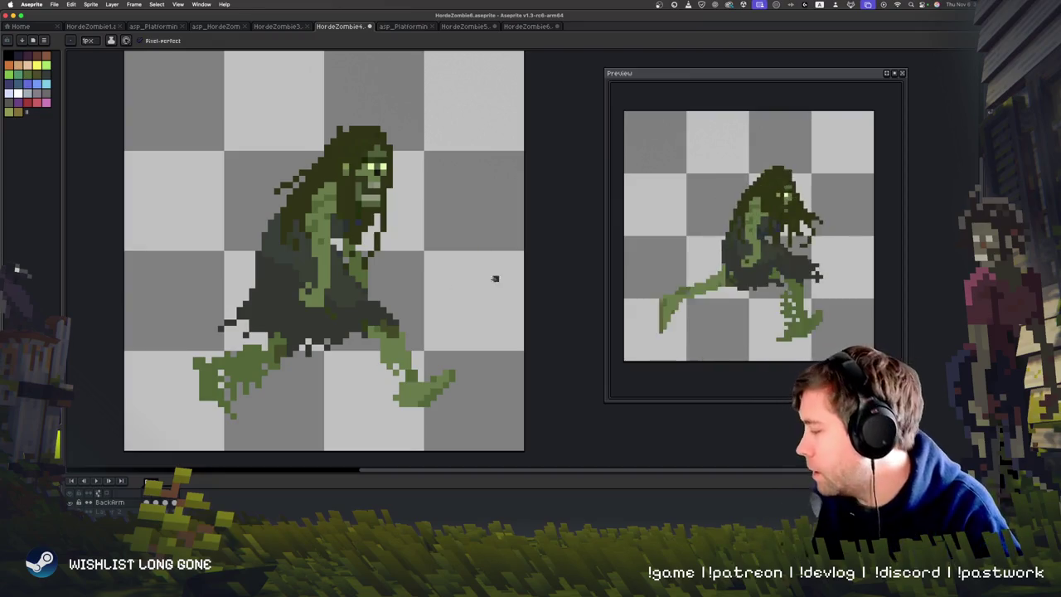
key(space)
drag(521, 304, 517, 318)
key(Return)
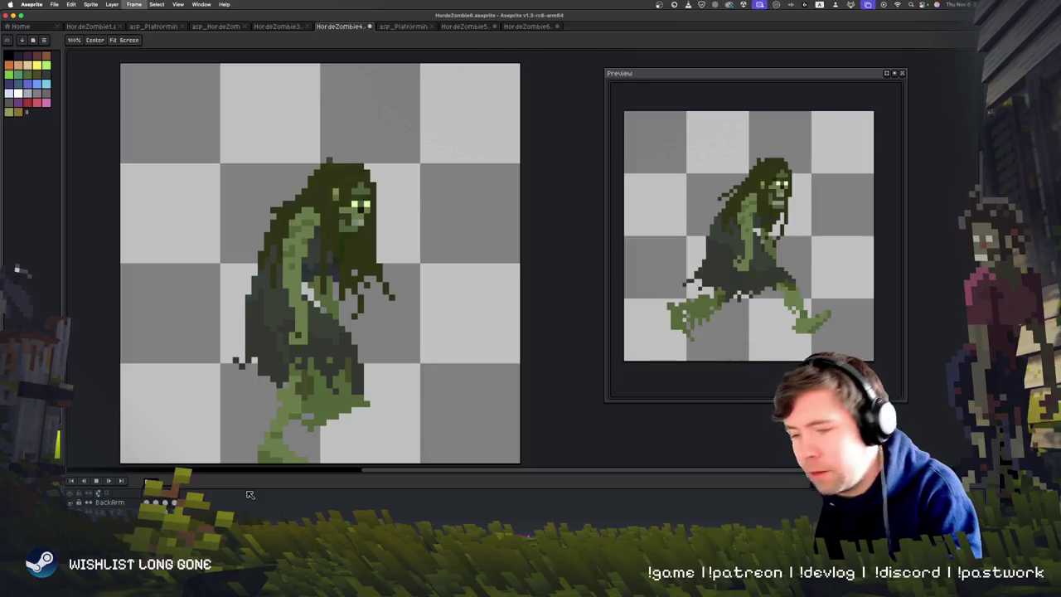
key(Return)
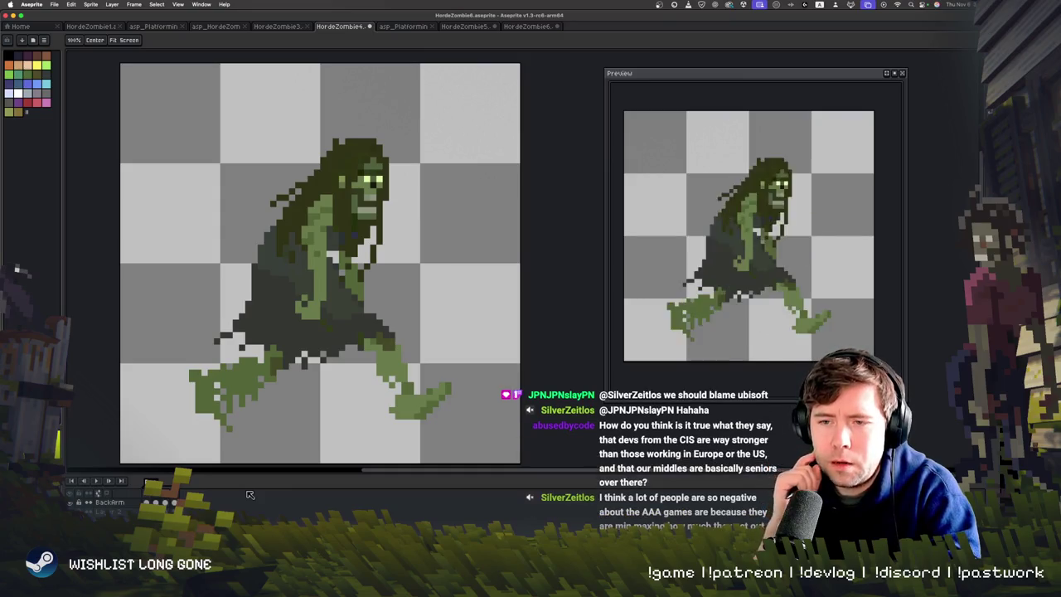
key(b)
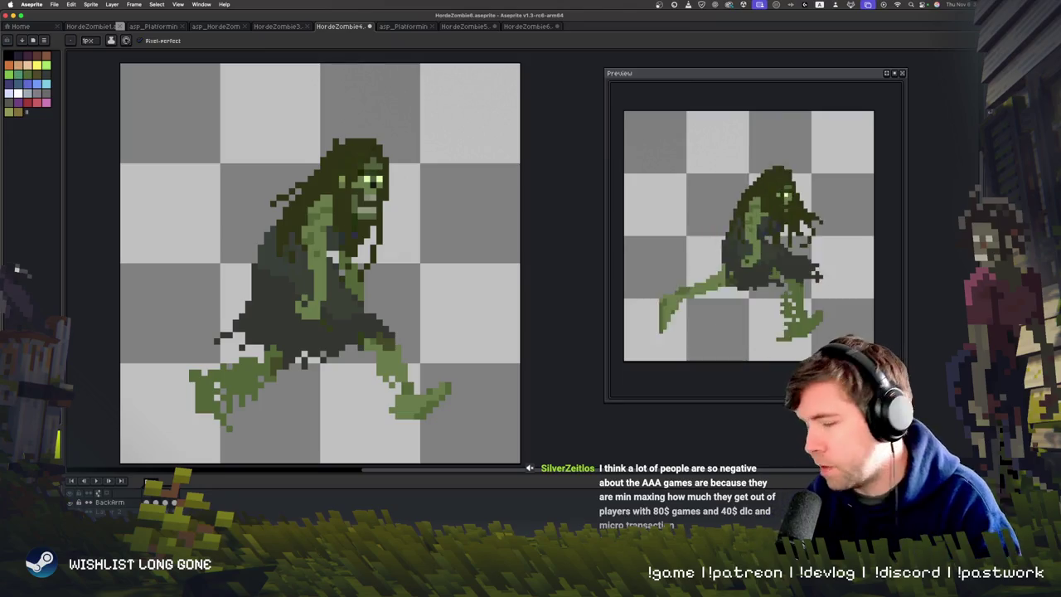
scroll(452, 320, down, 2)
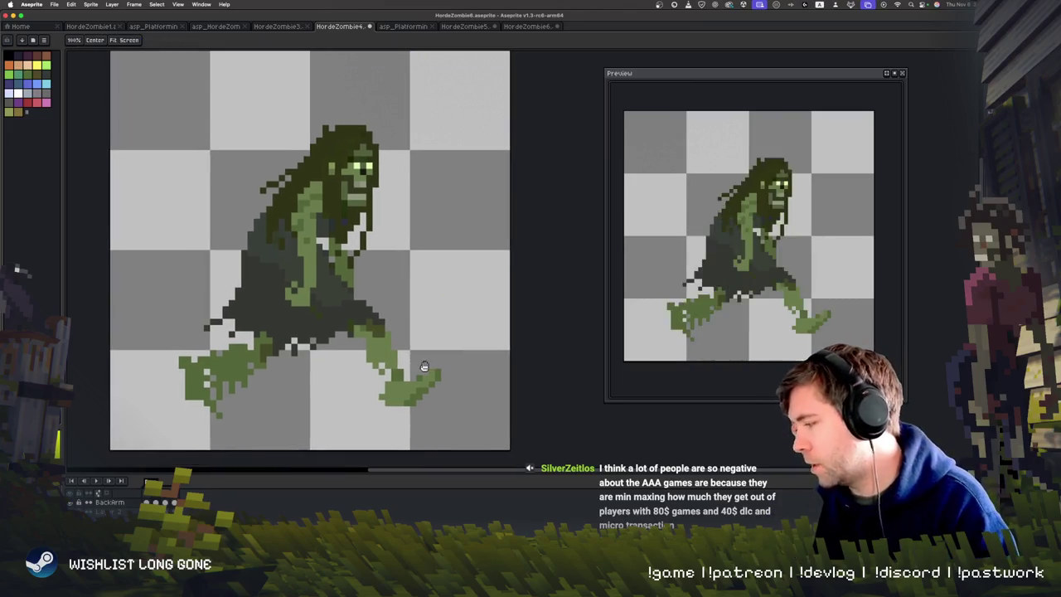
Play the zombie walk animation on the canvas, starting playback a second time later.
key(Return)
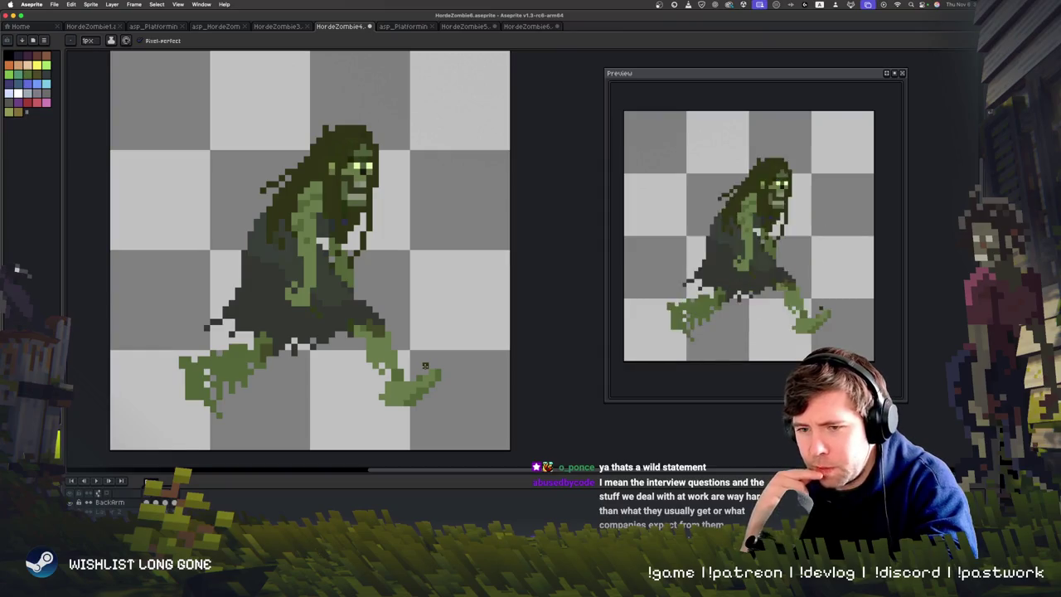
key(Return)
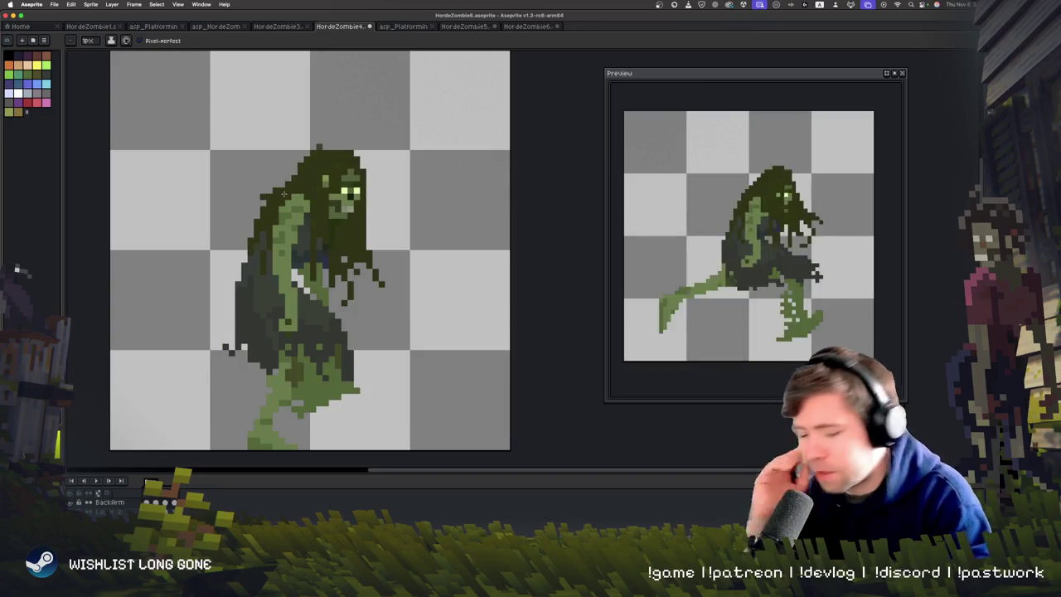
Paint dark shading pixels along the zombie's left edge and lower left side.
mouse_move(238, 274)
mouse_down()
mouse_move(225, 320)
mouse_move(234, 304)
mouse_move(253, 366)
mouse_up()
drag(239, 311, 252, 355)
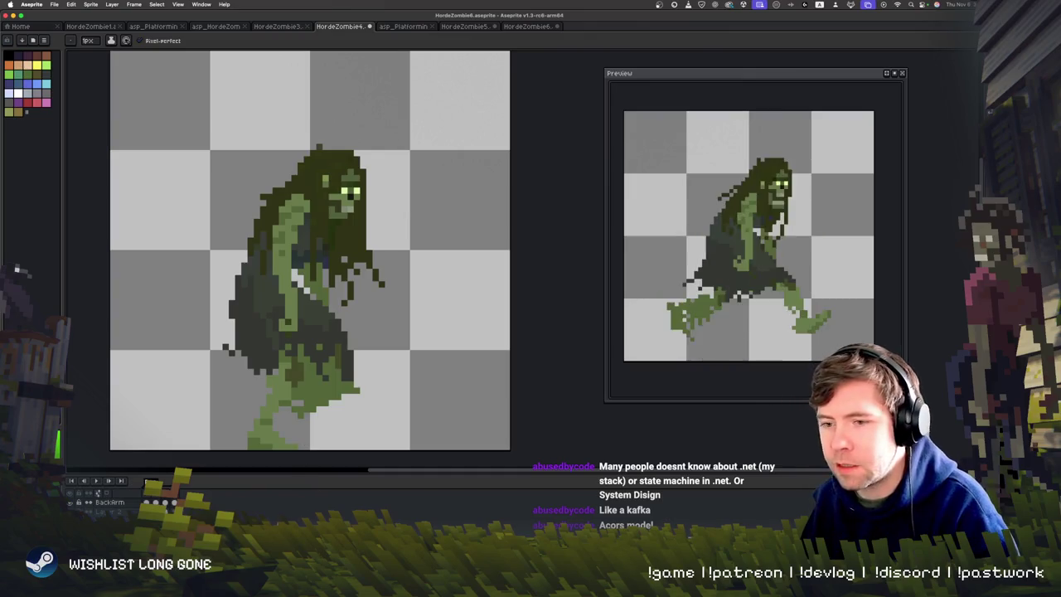
drag(346, 368, 356, 385)
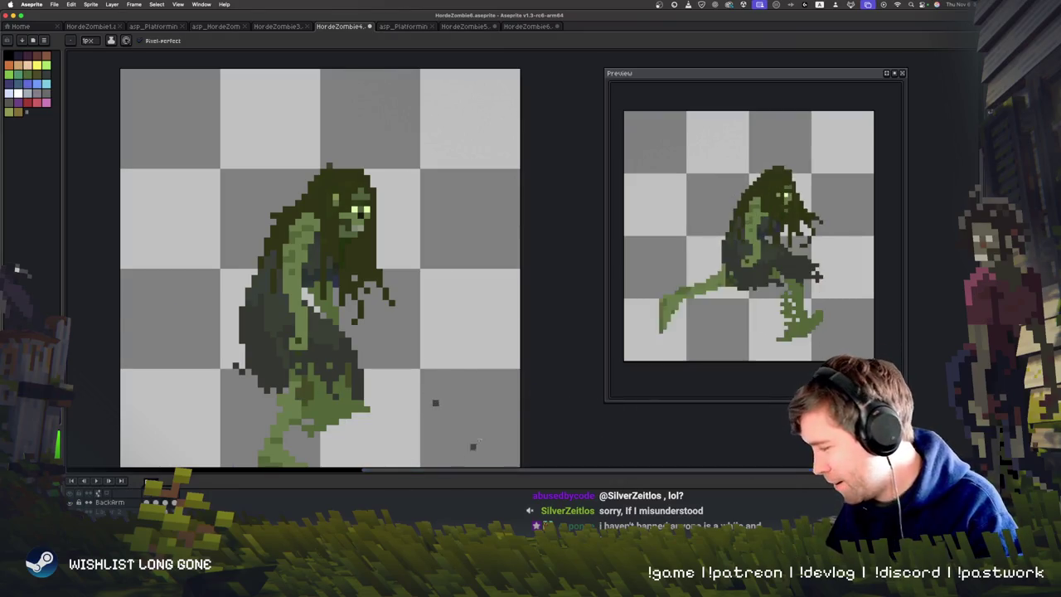
scroll(454, 378, down, 2)
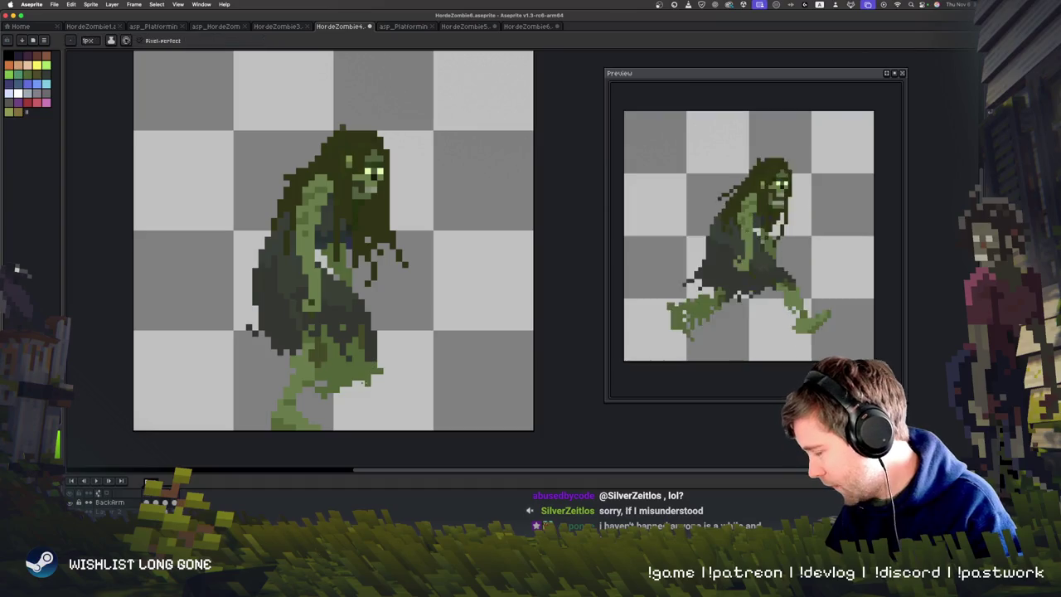
Recentre the zombie, play its walk cycle with the Pencil active, then switch to Unity.
mouse_move(364, 436)
mouse_down()
mouse_move(389, 332)
mouse_move(363, 371)
mouse_up()
key(b)
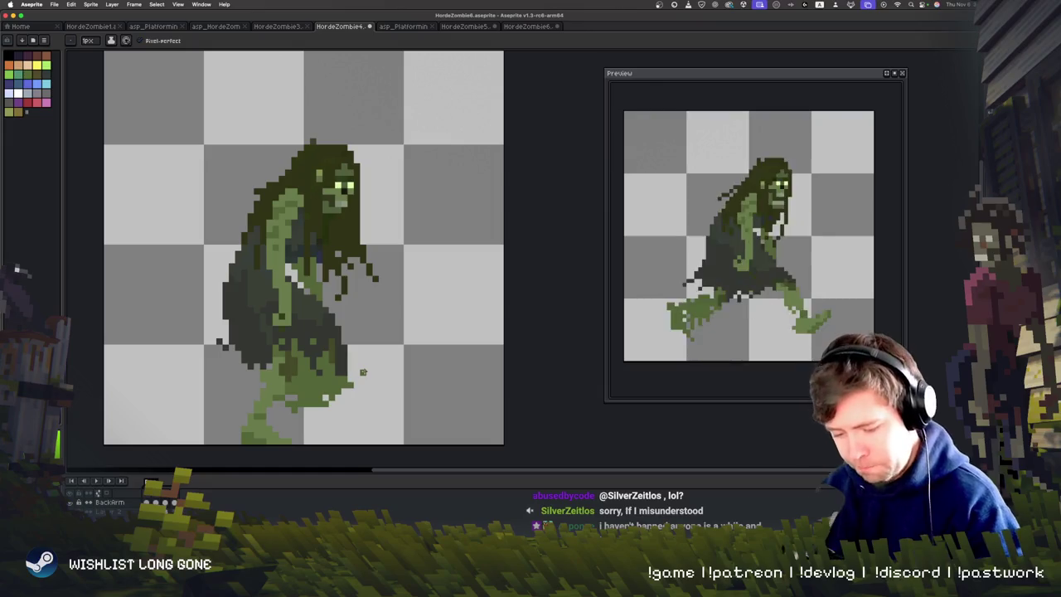
key(Return)
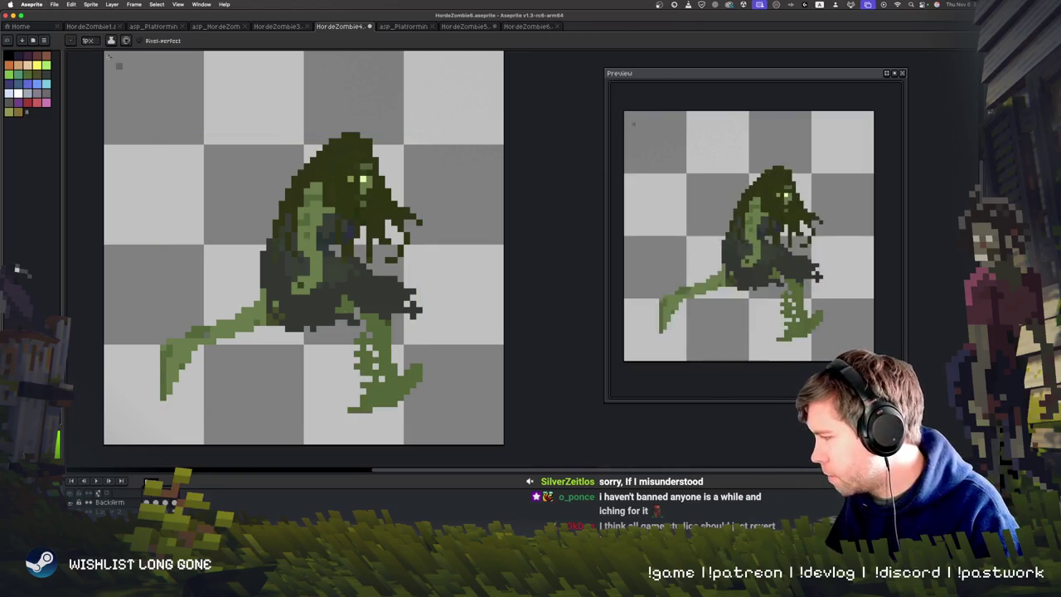
key(super+Tab)
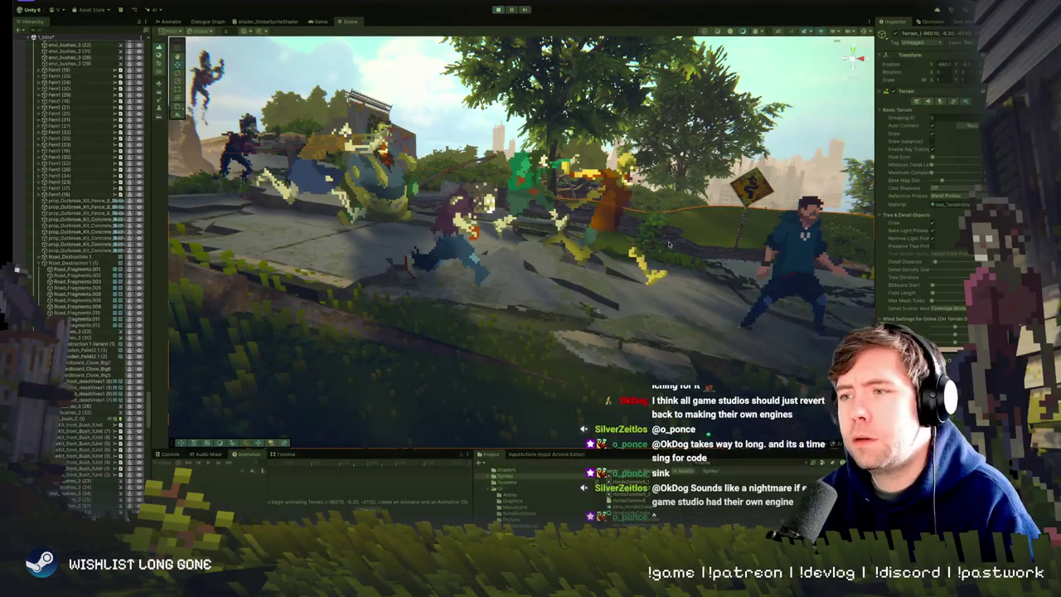
Select the Horde Zombie 6 texture to show its import settings in the Inspector.
scroll(78, 274, up, 10)
click(496, 9)
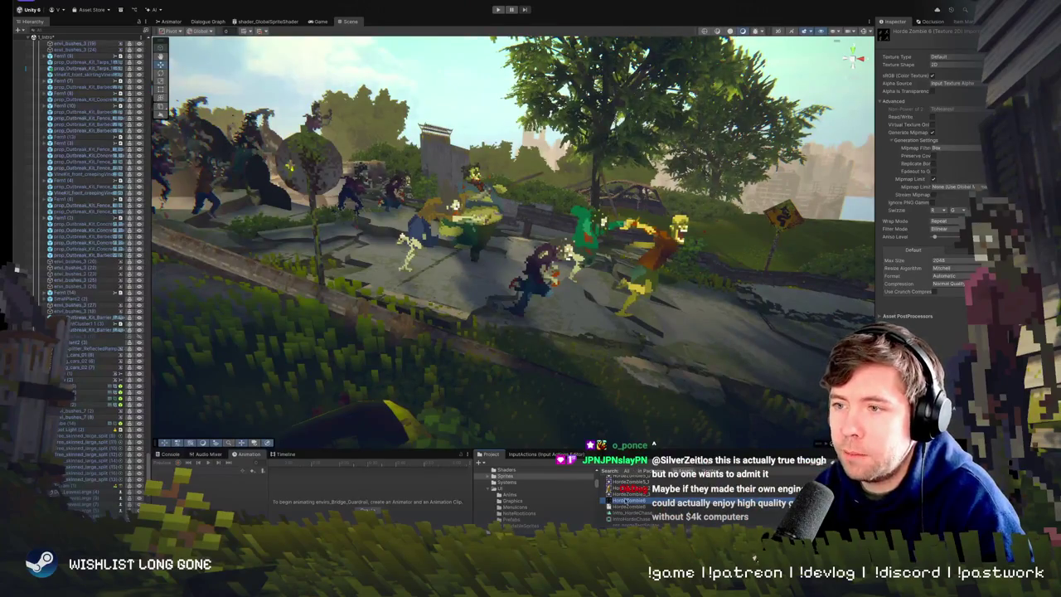
scroll(627, 500, down, 2)
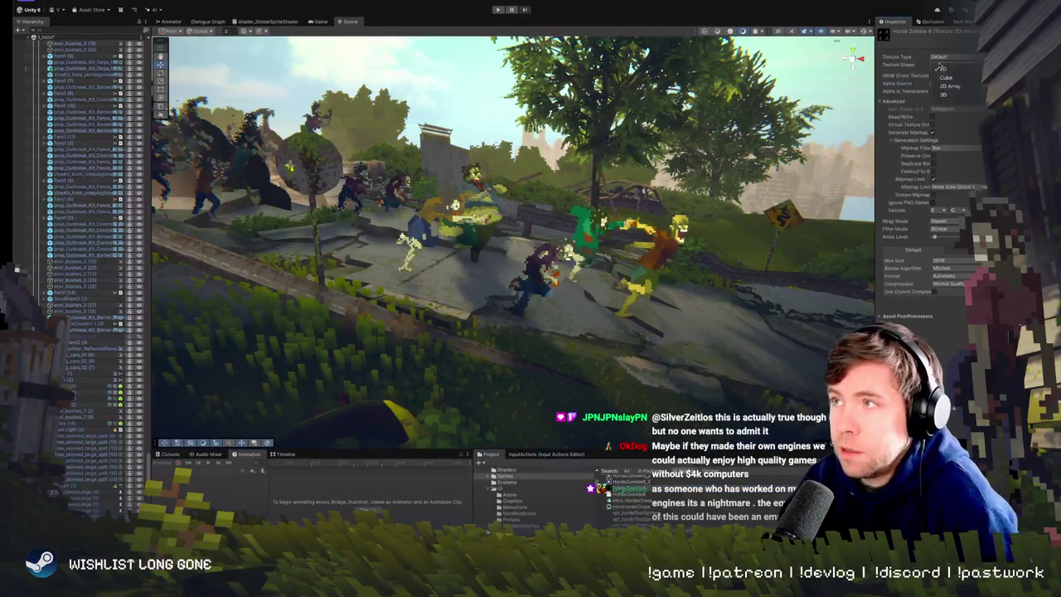
Set Texture Type to Sprite (2D and UI) and Sprite Mode to Multiple.
click(943, 55)
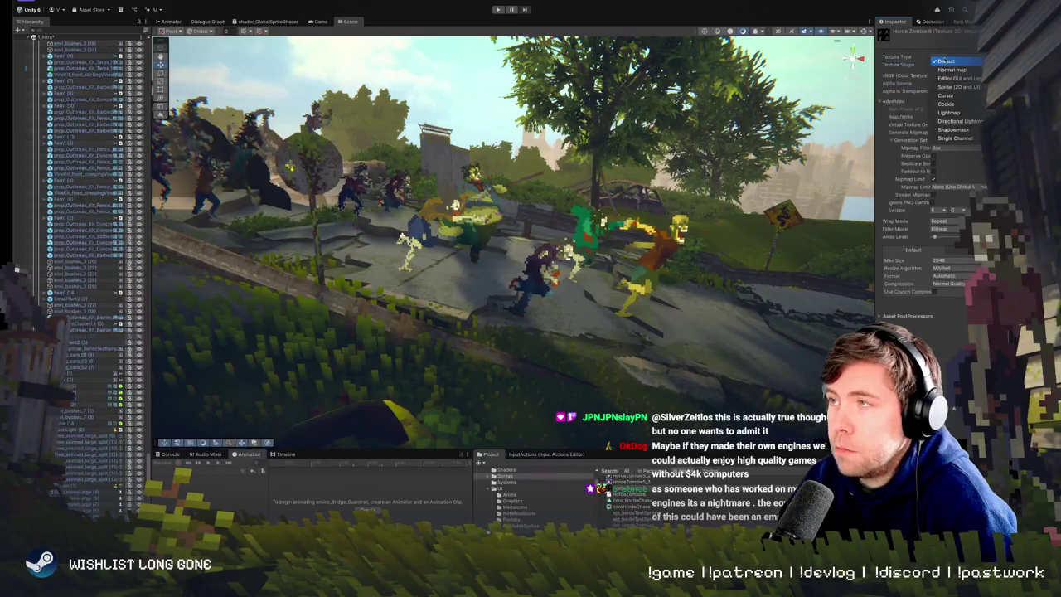
click(935, 60)
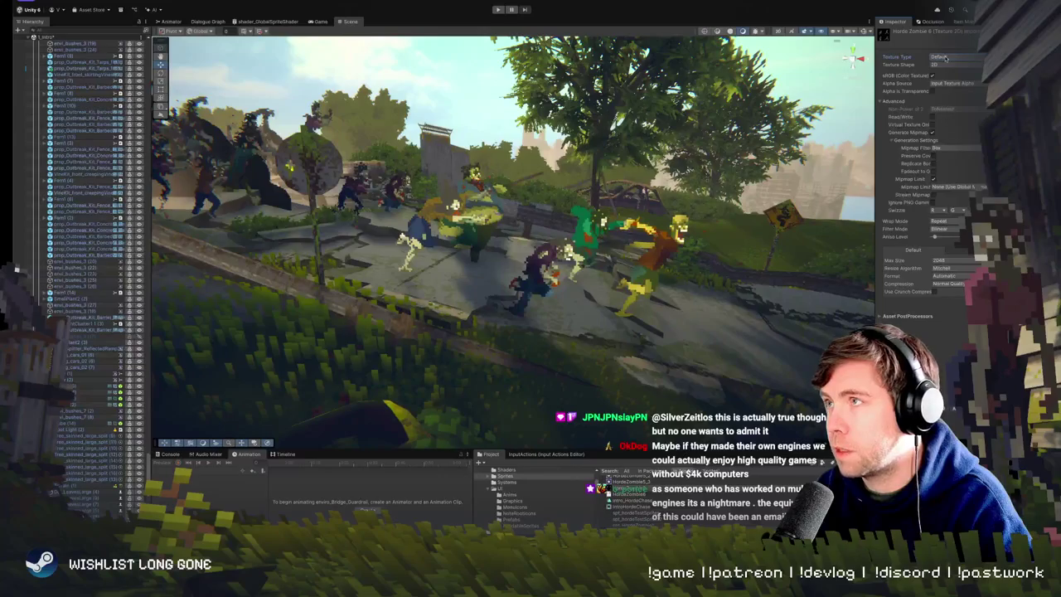
click(945, 57)
click(941, 78)
click(941, 76)
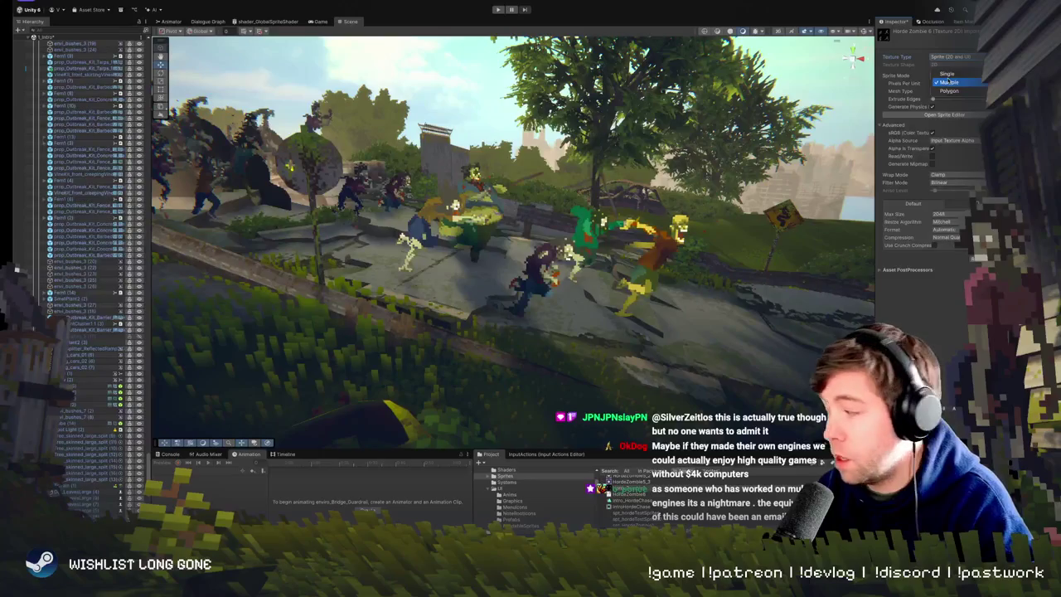
click(947, 82)
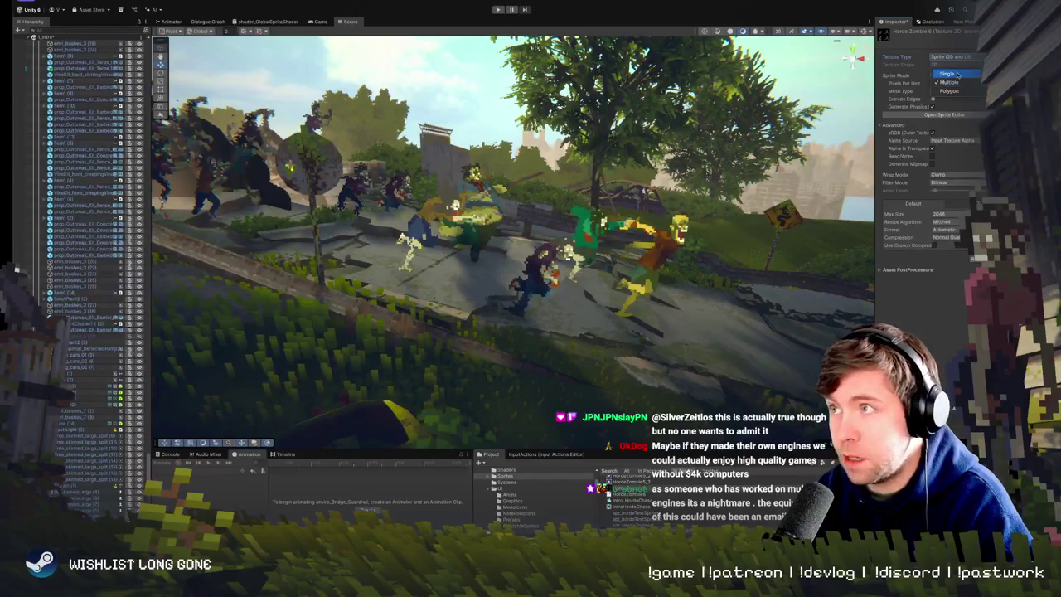
Set Compression to None and Filter Mode to Point (no filter).
click(954, 234)
click(942, 262)
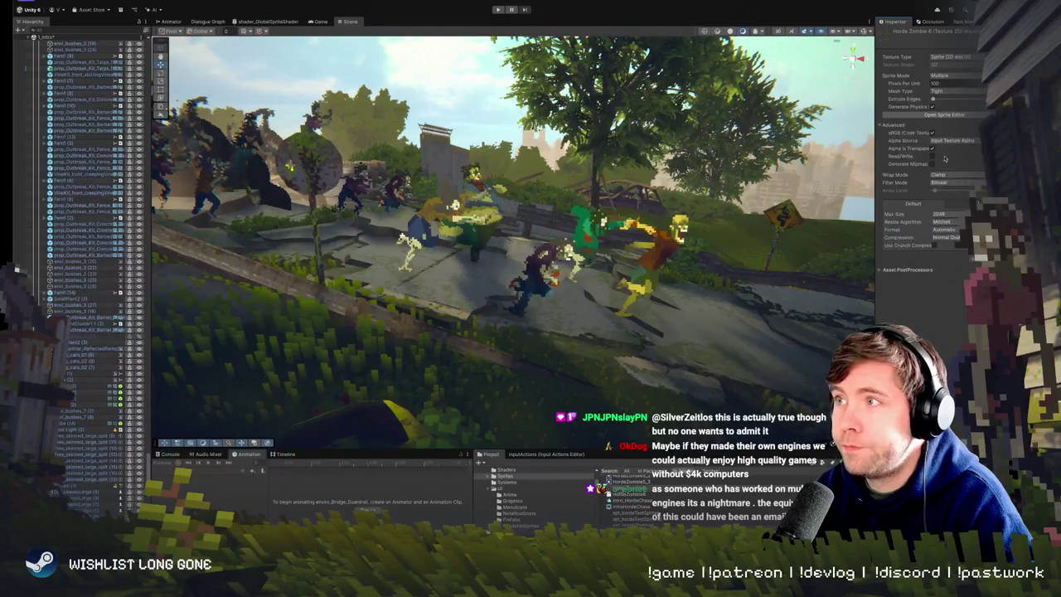
click(950, 237)
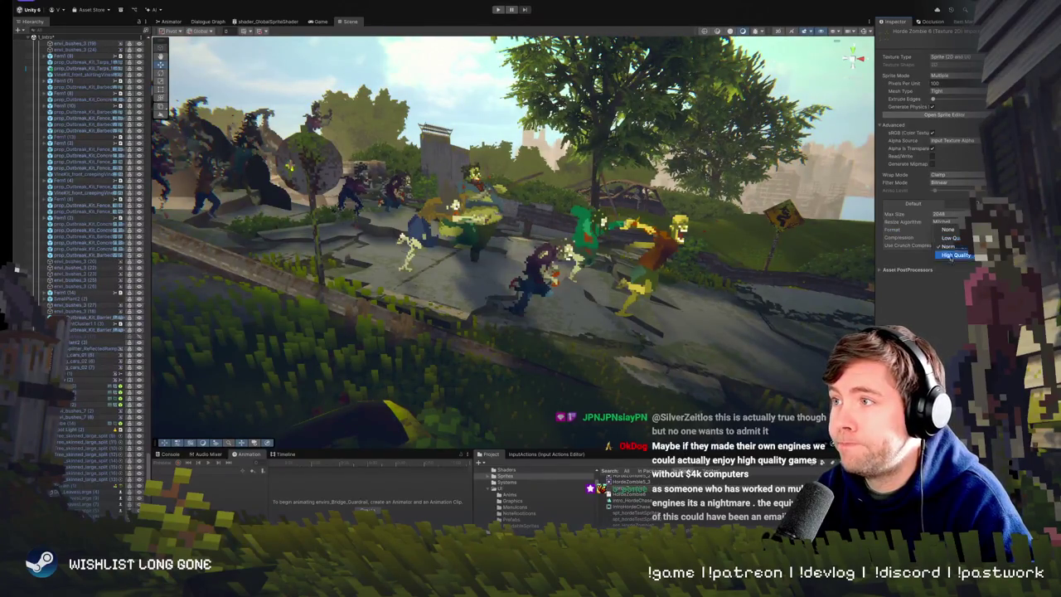
click(946, 229)
click(953, 183)
click(954, 181)
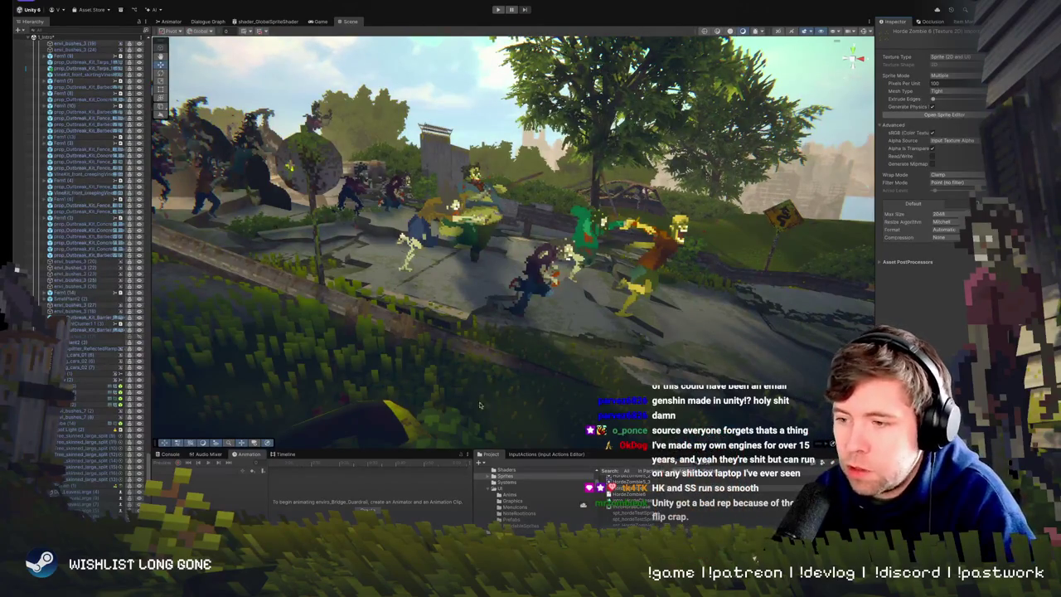
drag(489, 379, 530, 315)
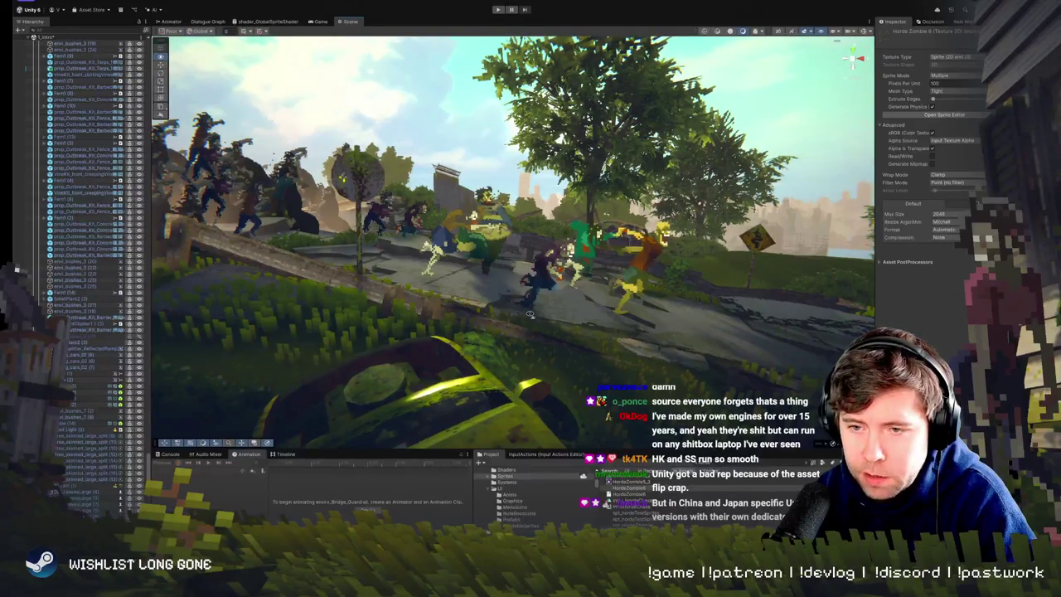
mouse_move(529, 314)
mouse_down()
mouse_move(520, 322)
mouse_move(525, 295)
mouse_move(526, 304)
mouse_move(551, 302)
mouse_up()
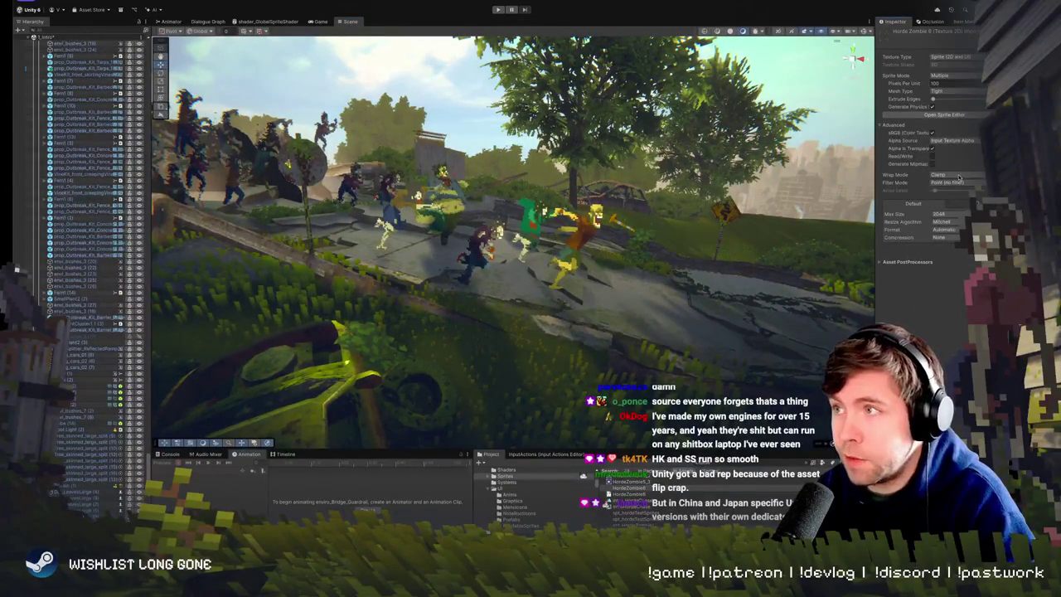
click(943, 115)
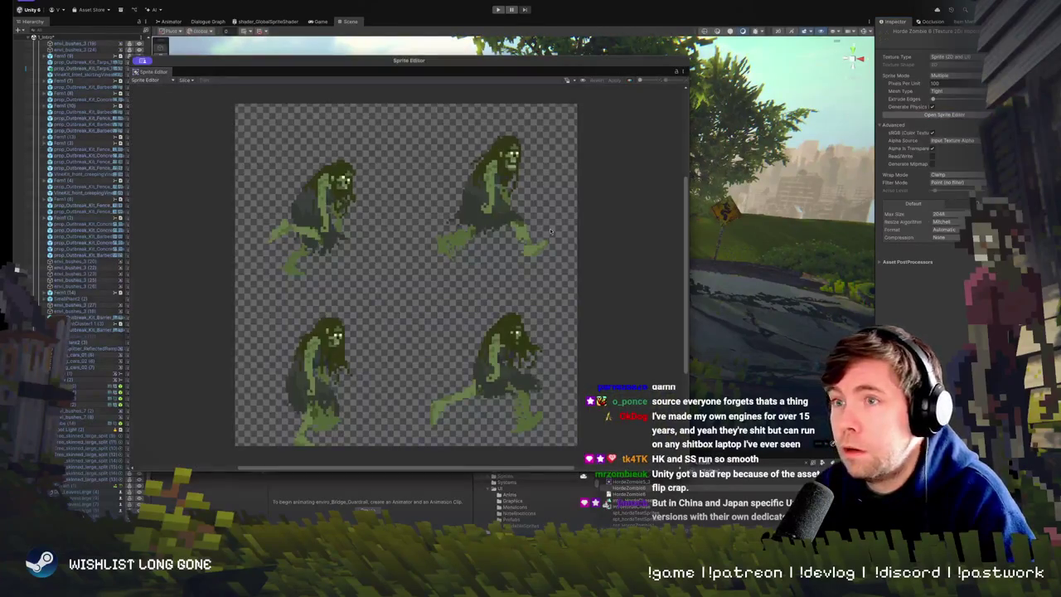
Set the slice pivot to Bottom in the Sprite Editor's Slice options.
click(183, 80)
click(254, 112)
click(262, 121)
click(260, 105)
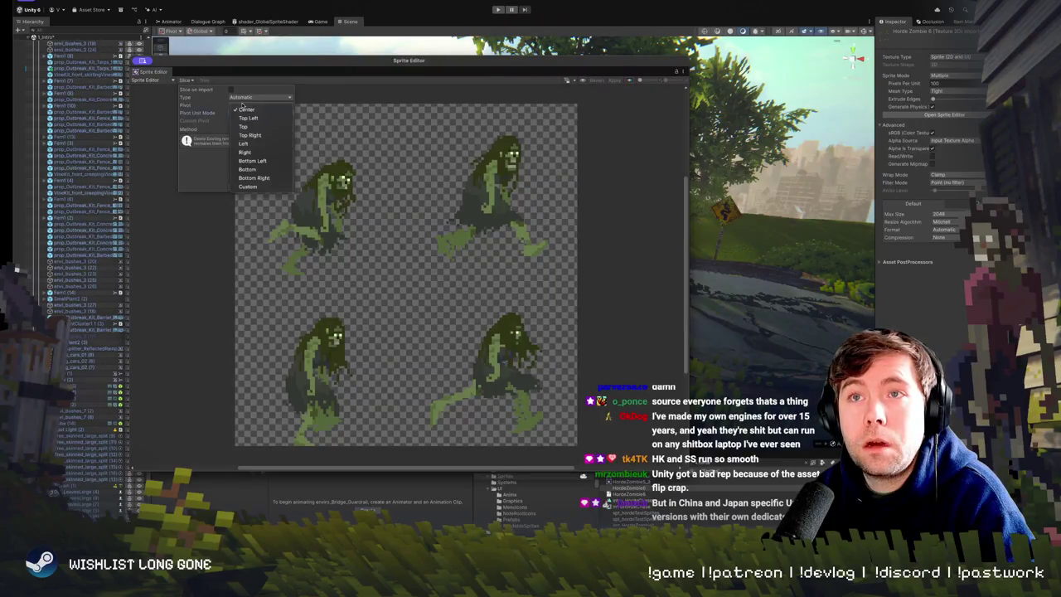
click(253, 169)
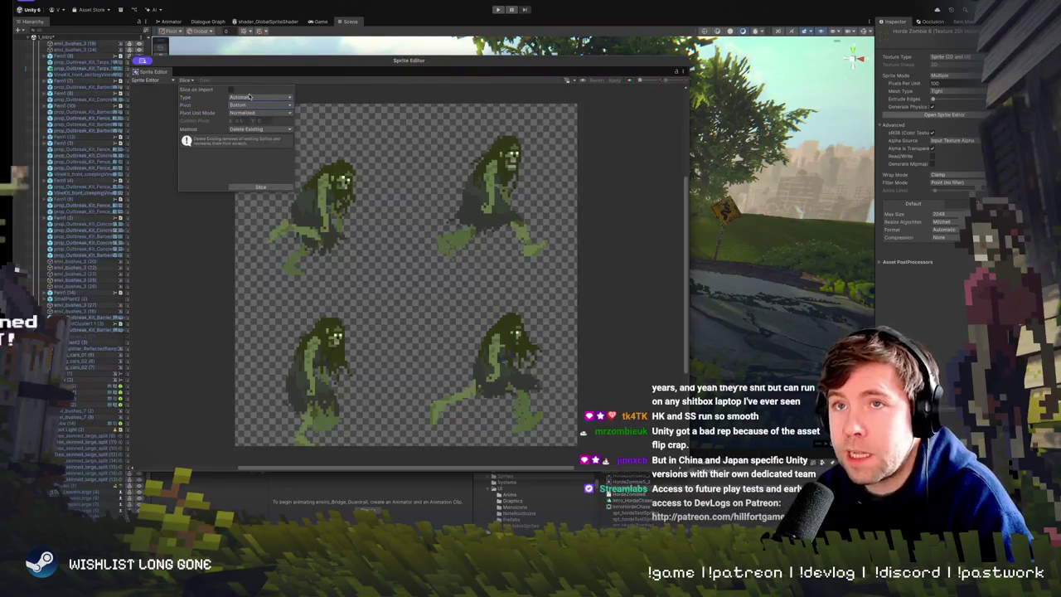
mouse_move(255, 66)
mouse_down()
mouse_move(303, 82)
mouse_move(272, 74)
mouse_up()
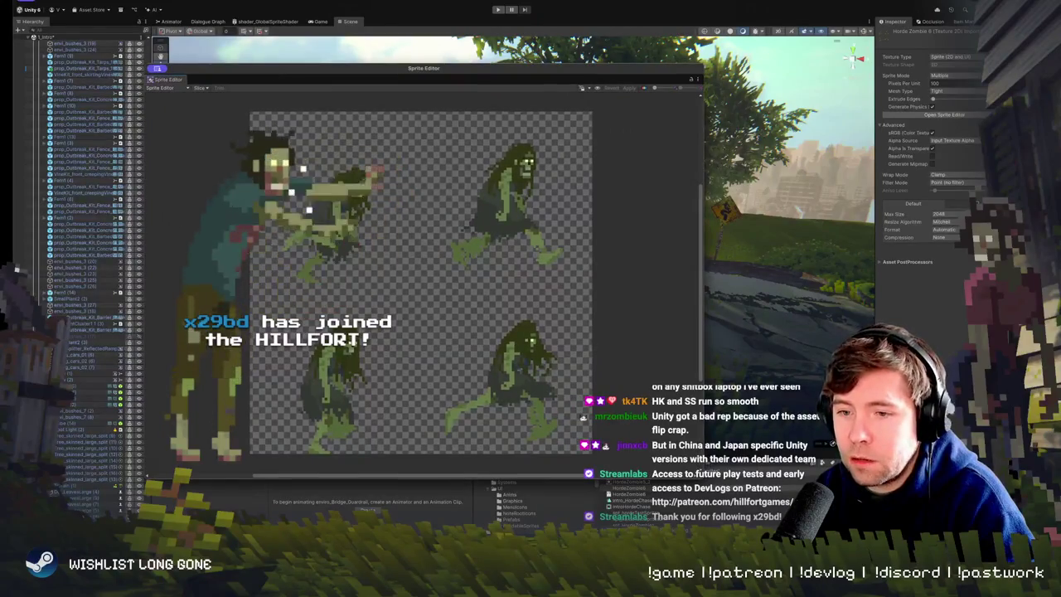
Slice the sheet by cell count into 2 columns and 2 rows, then apply the slices.
click(197, 87)
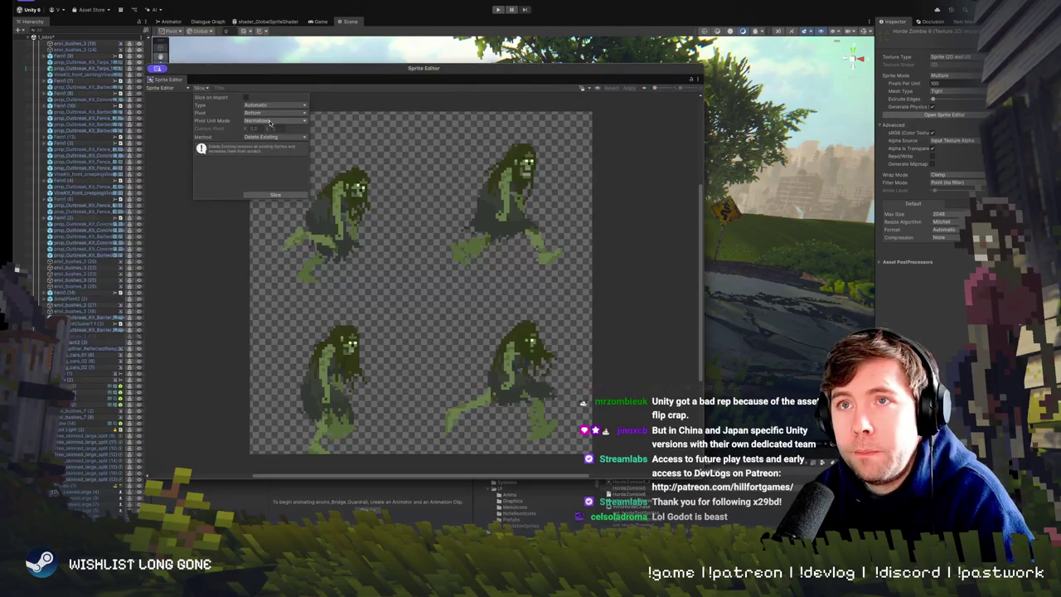
click(273, 105)
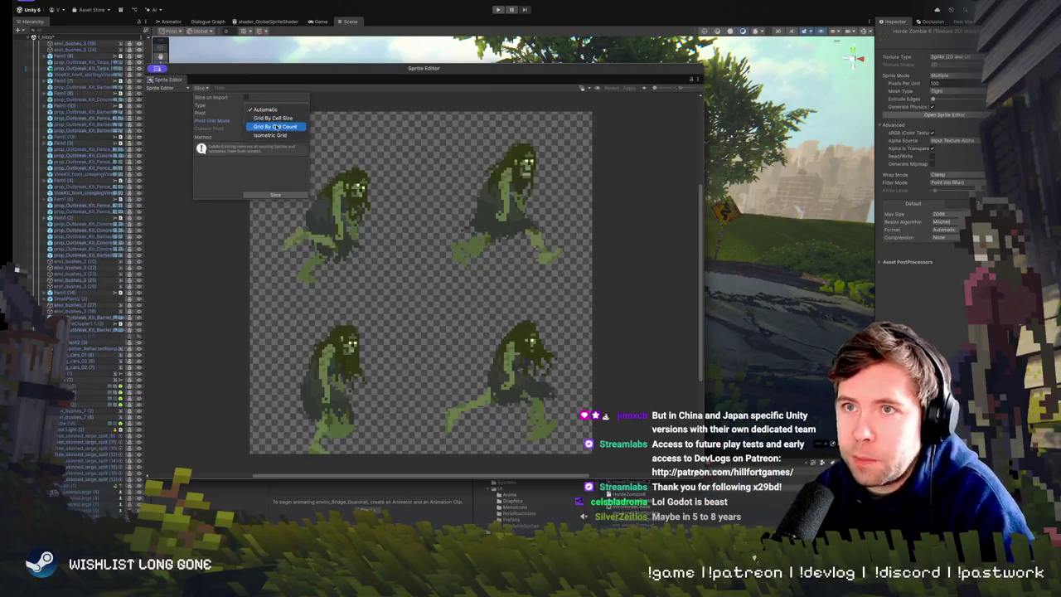
key(Escape)
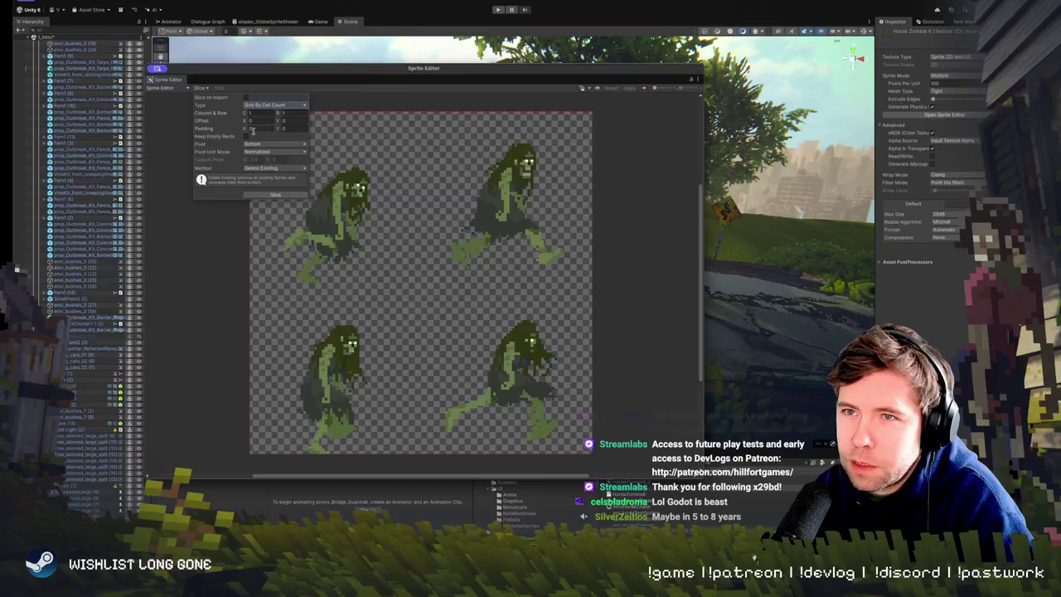
text(2)
key(Tab)
text(2)
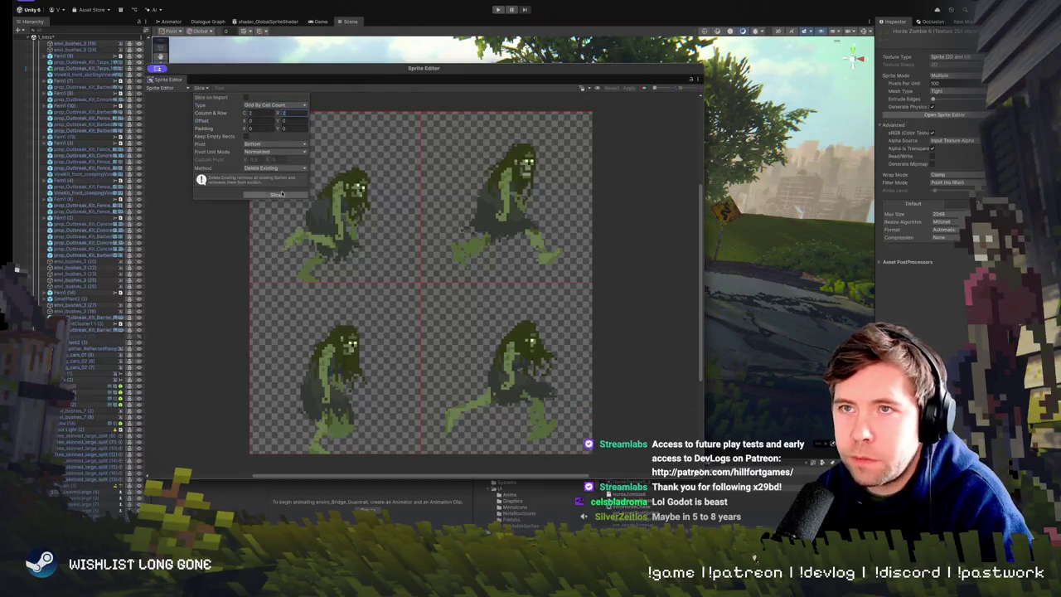
click(270, 195)
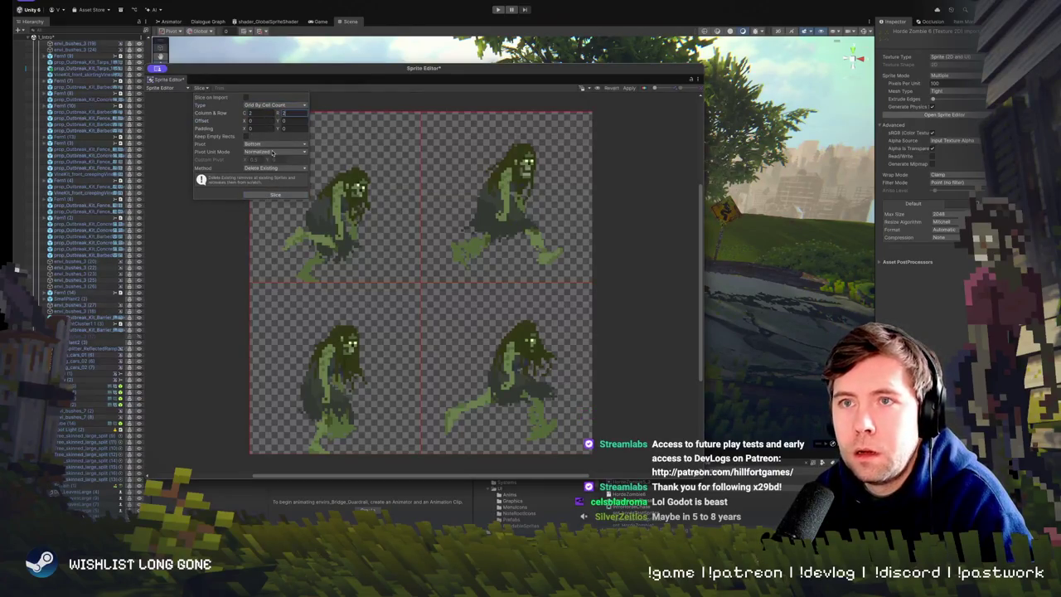
click(385, 194)
click(629, 87)
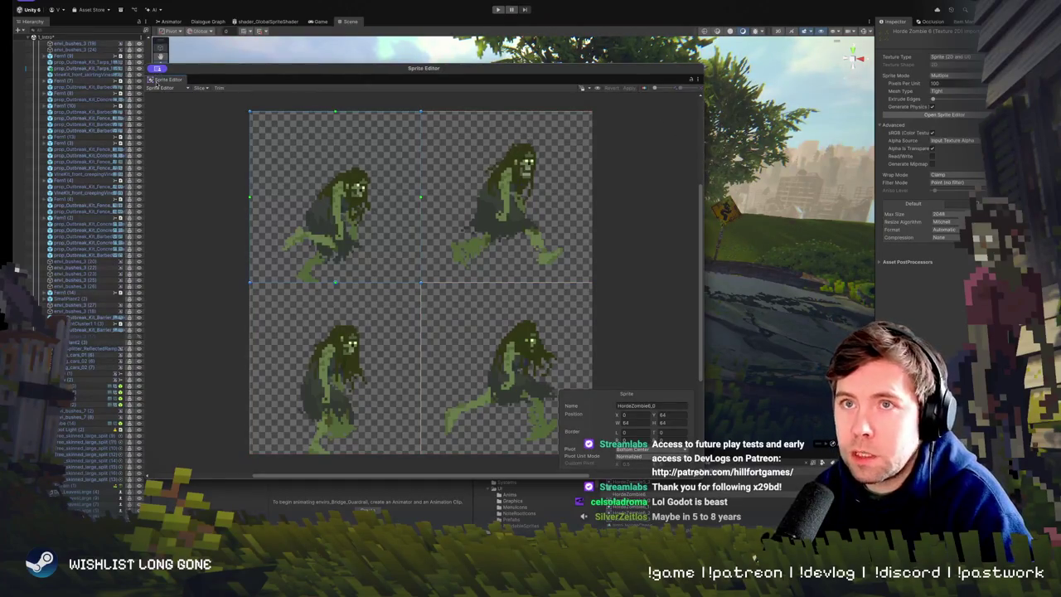
right_click(158, 70)
click(166, 87)
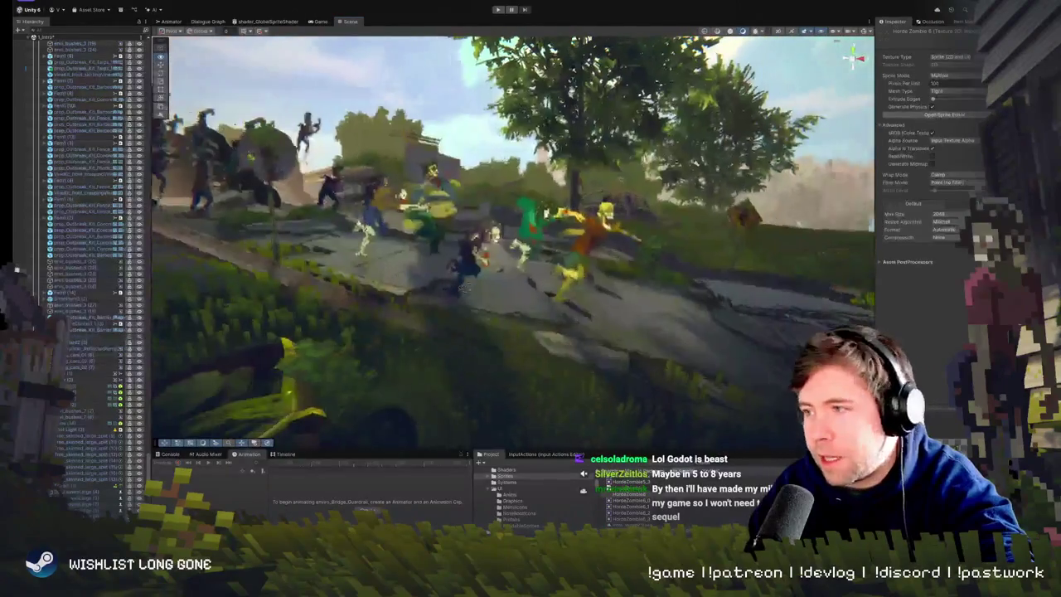
click(578, 242)
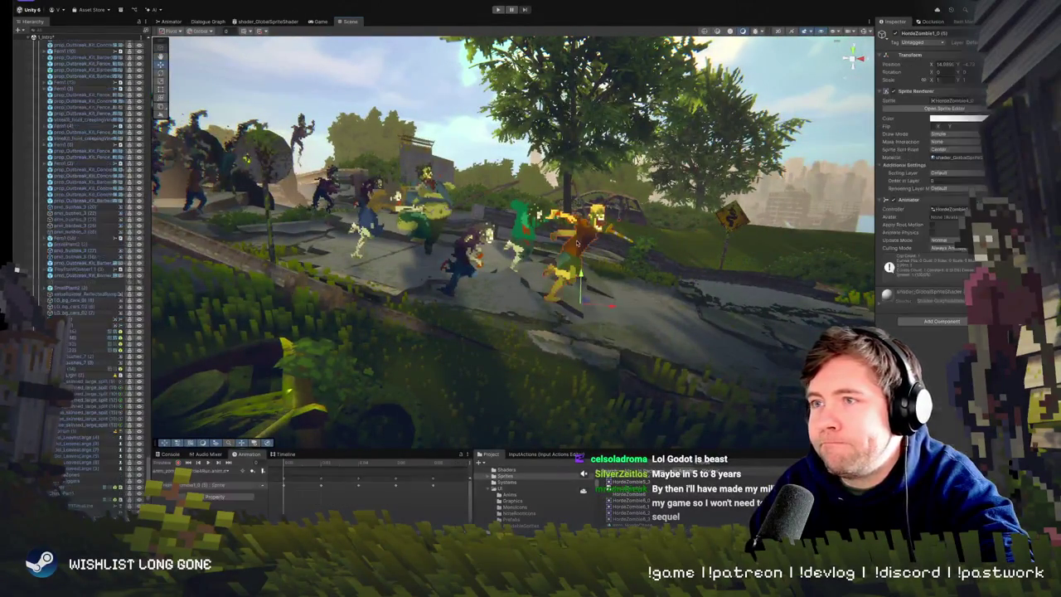
key(f)
click(616, 288)
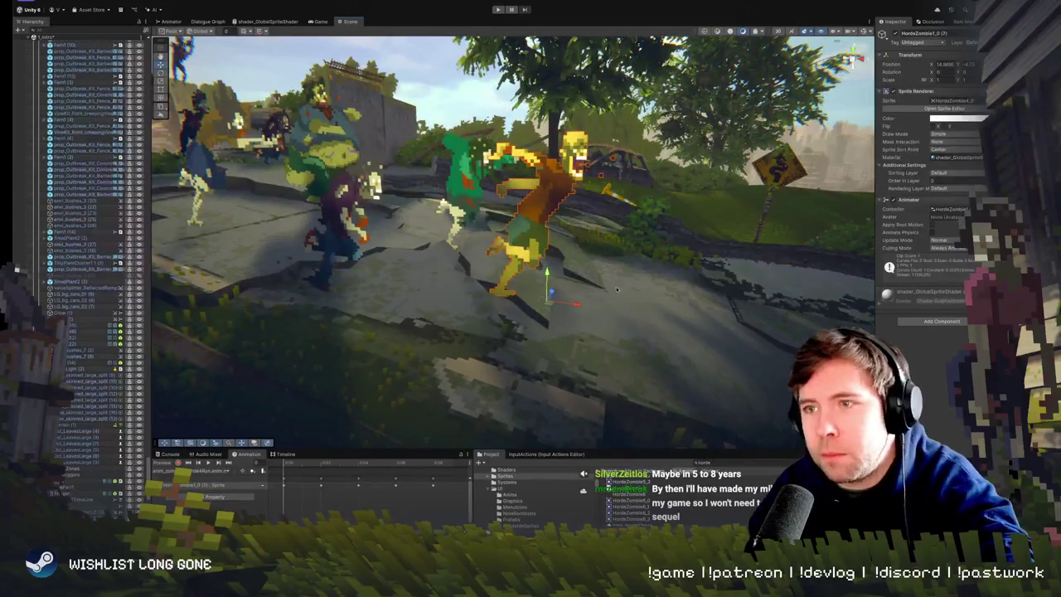
mouse_move(550, 298)
mouse_down()
mouse_move(639, 279)
mouse_move(665, 286)
mouse_up()
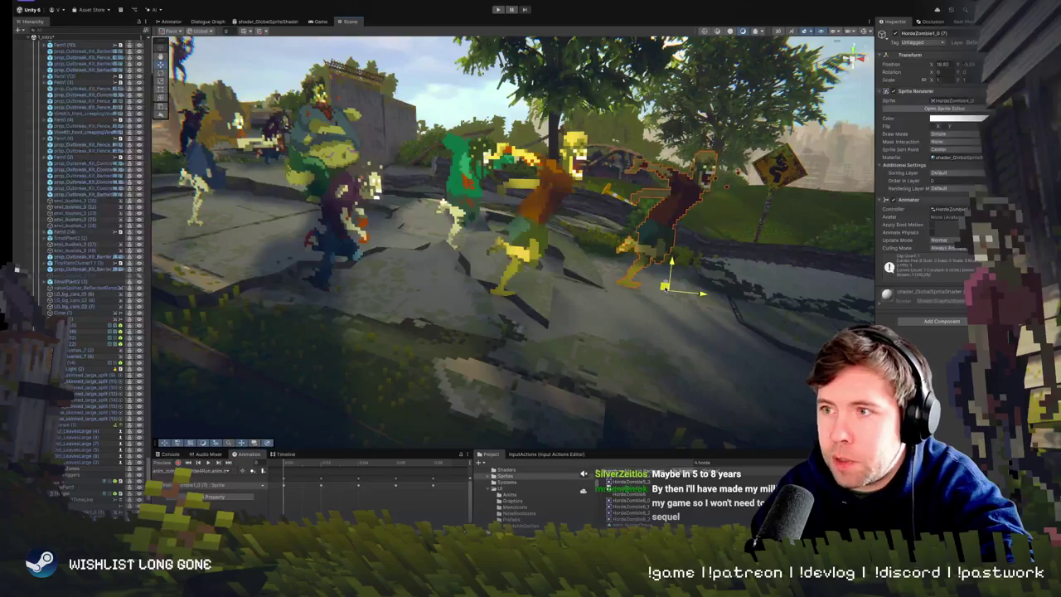
key(f)
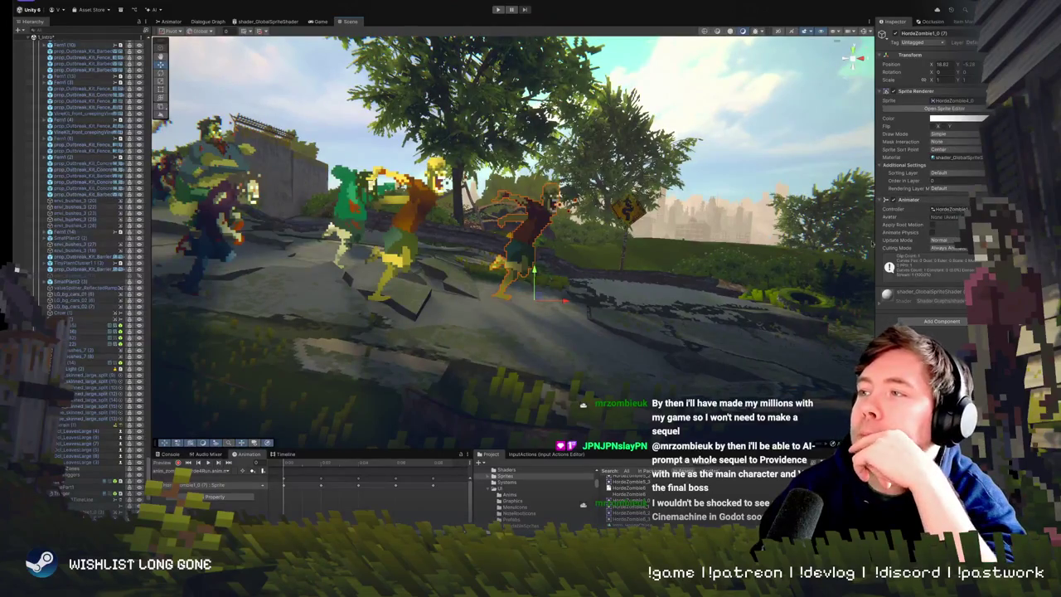
right_click(912, 206)
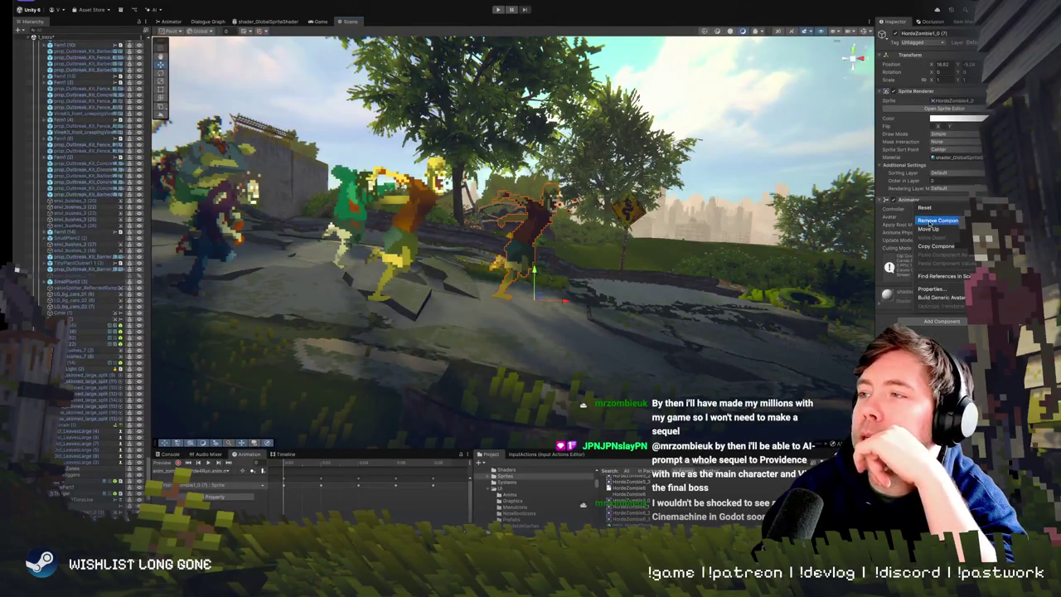
Remove the zombie's Animator and replace its sprite with the green HordeZombie6 frame.
click(936, 221)
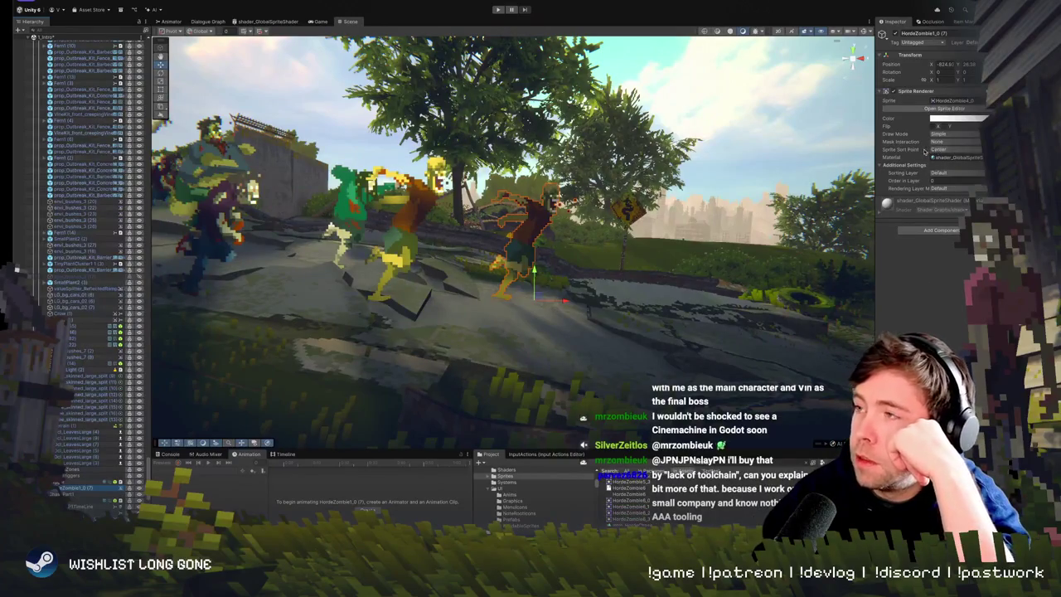
click(980, 100)
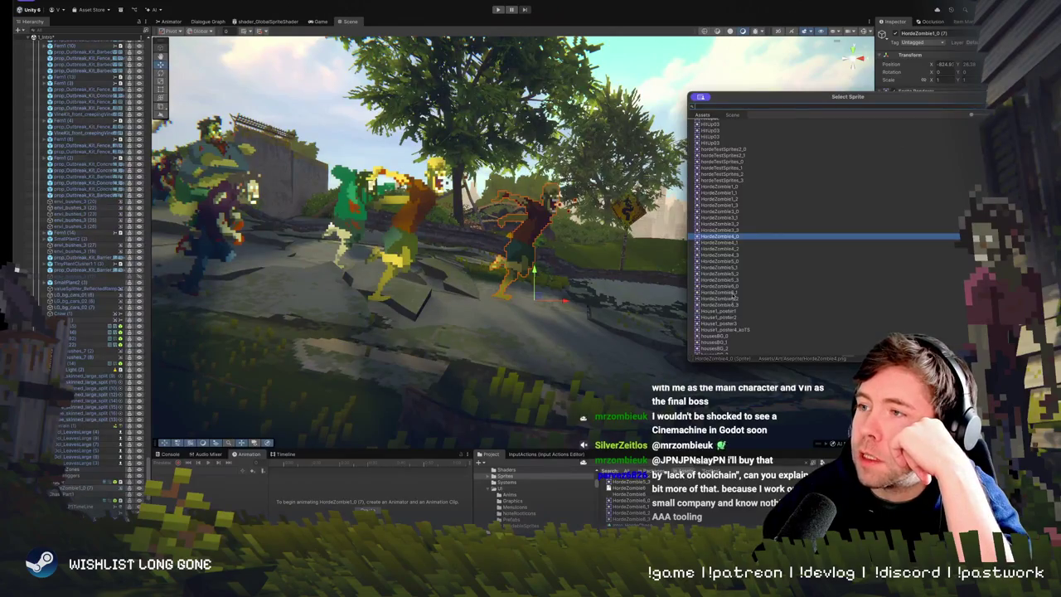
click(734, 287)
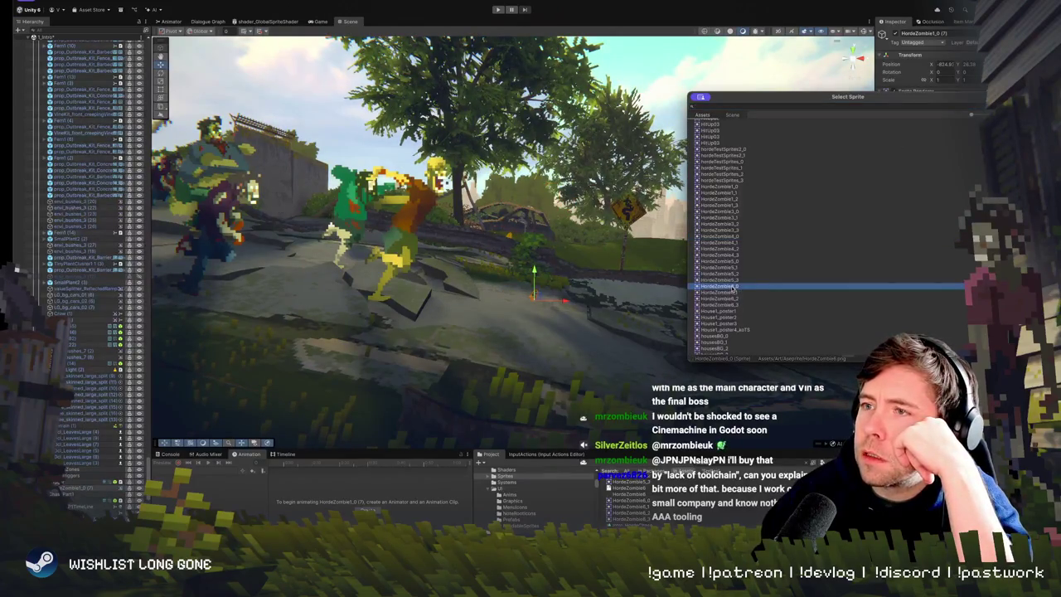
double_click(734, 286)
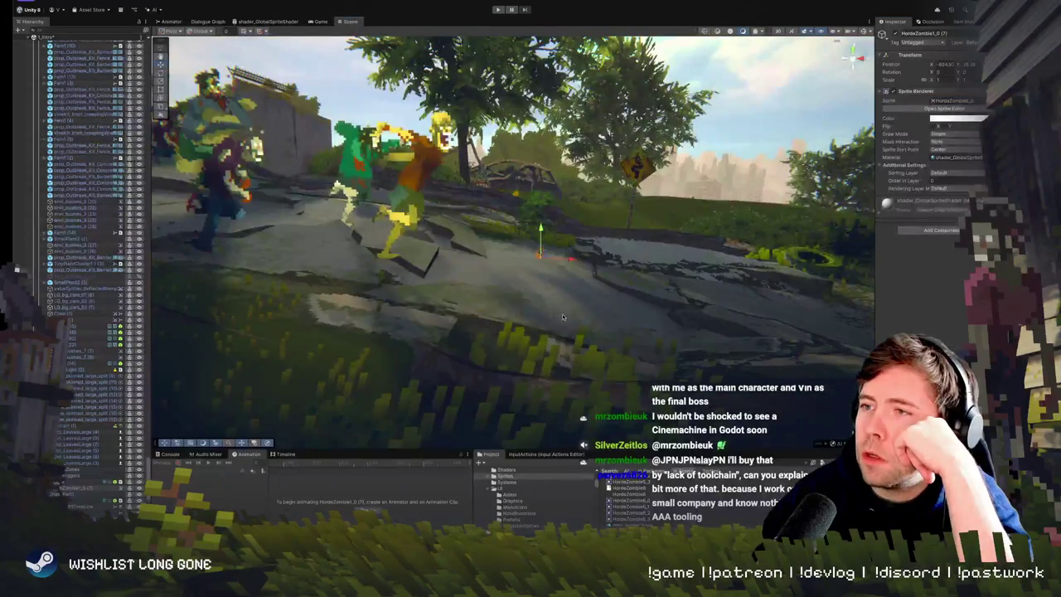
key(f)
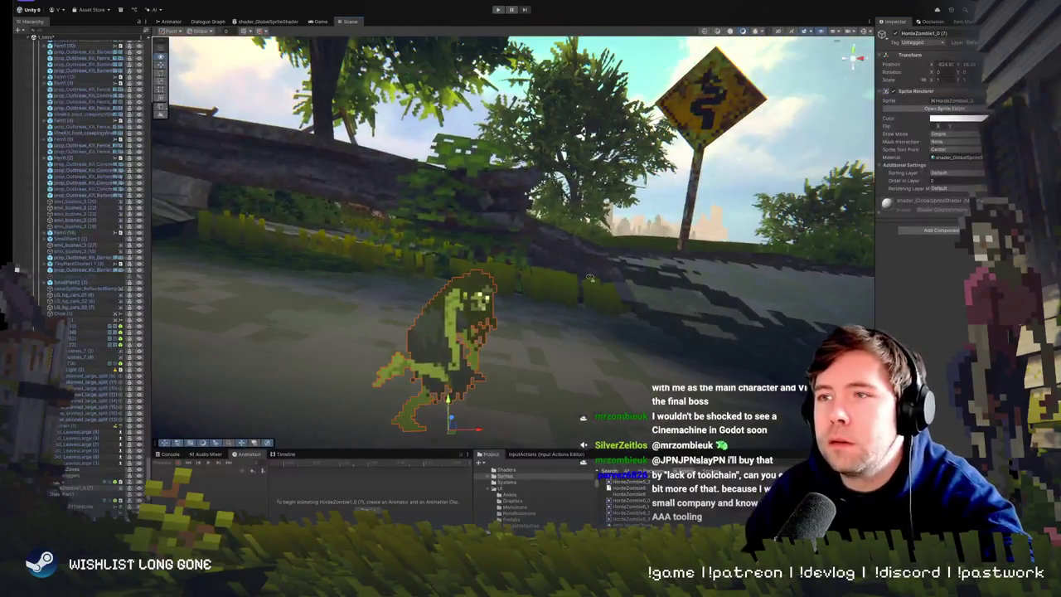
drag(589, 277, 560, 308)
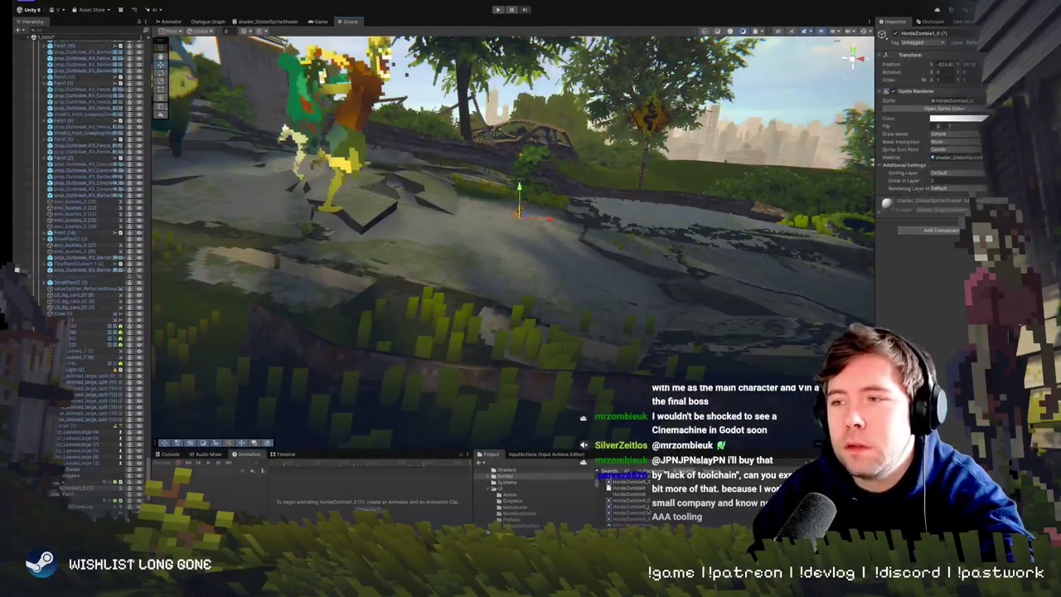
click(628, 499)
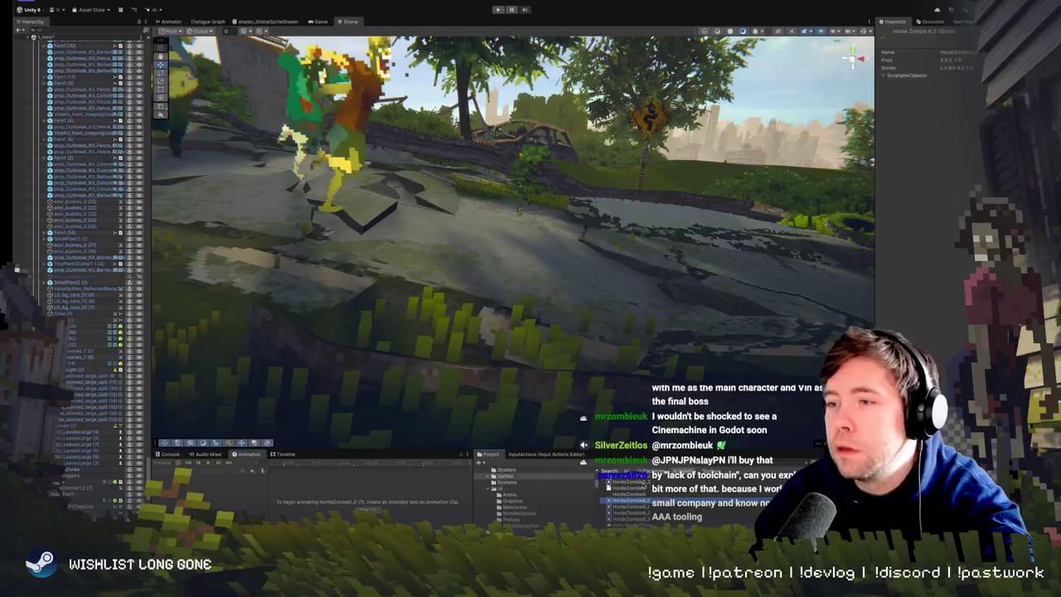
click(632, 494)
click(953, 83)
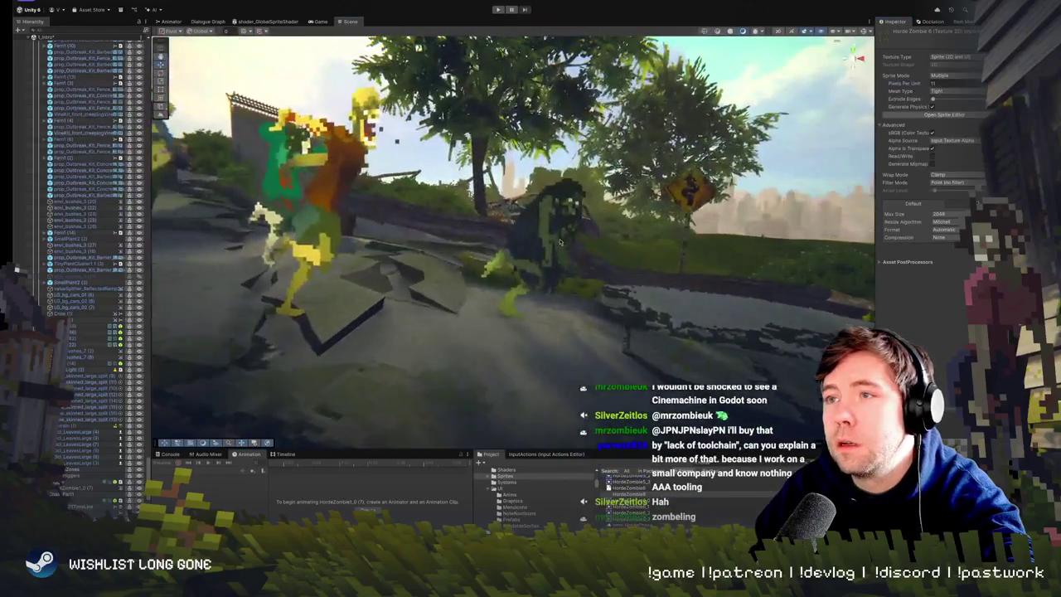
click(543, 267)
mouse_move(543, 266)
mouse_down()
mouse_move(497, 302)
mouse_move(528, 272)
mouse_up()
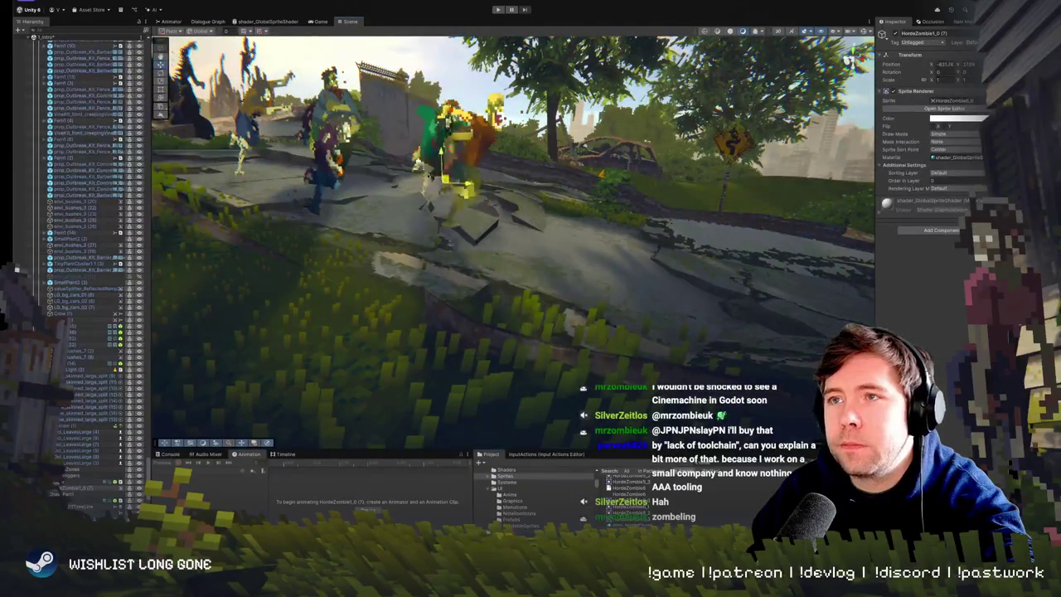
key(f)
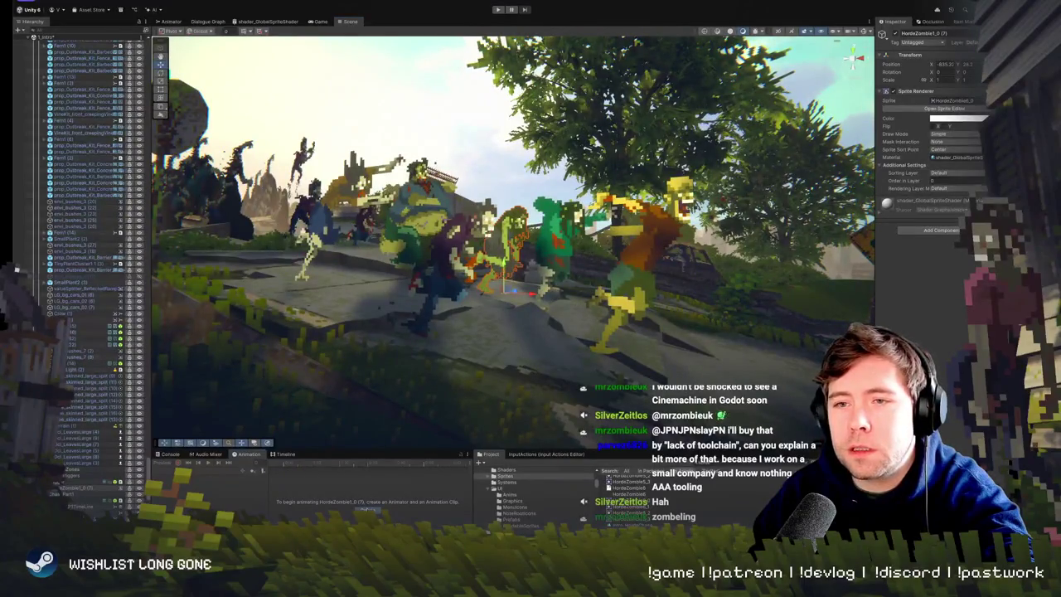
click(368, 507)
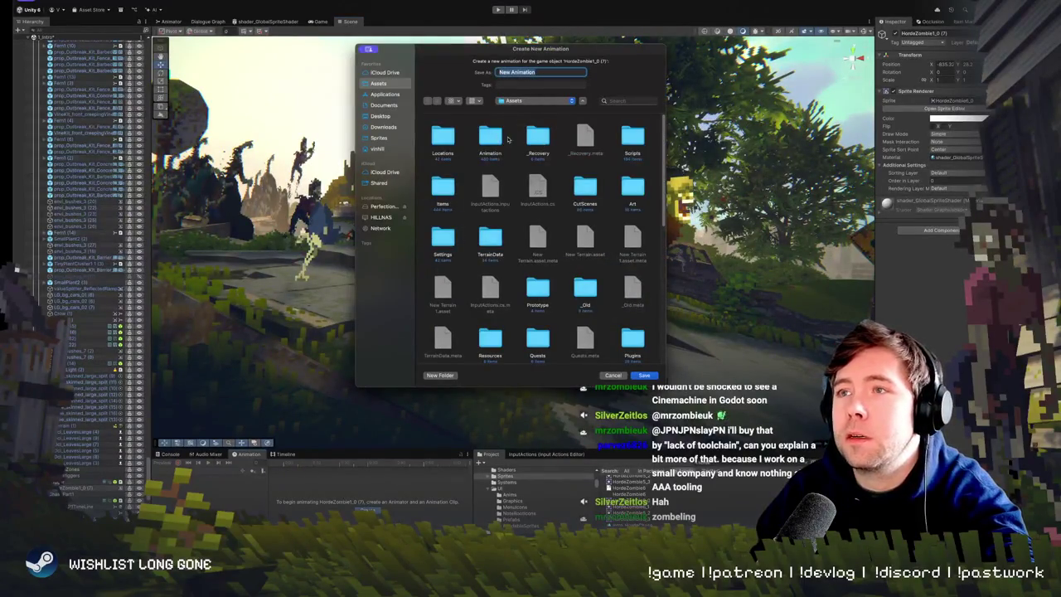
Save the new clip as animHordeZombie6 inside the Animation folder.
double_click(493, 140)
click(499, 139)
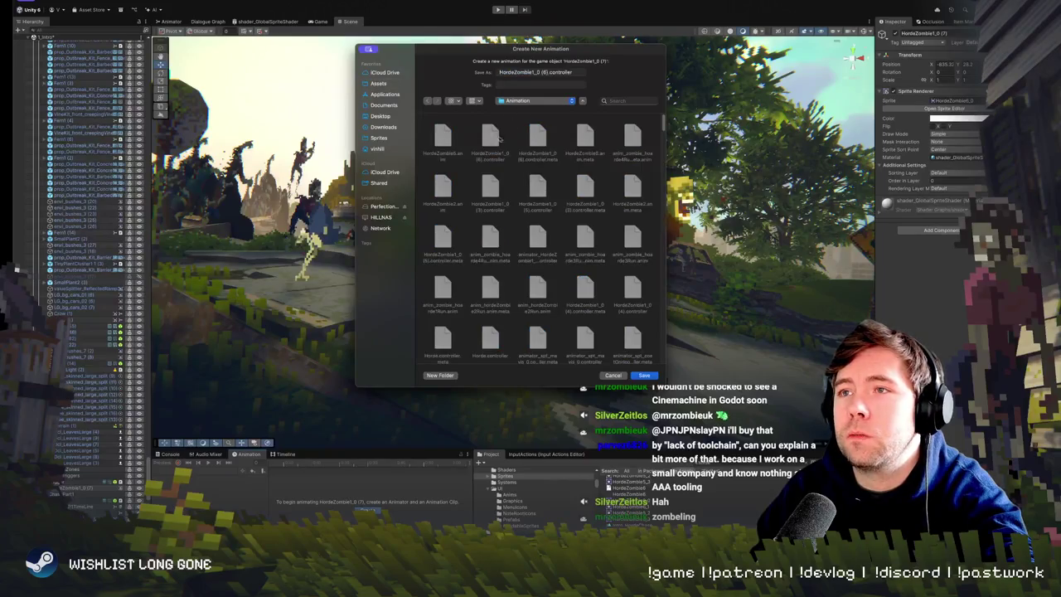
triple_click(560, 72)
click(578, 72)
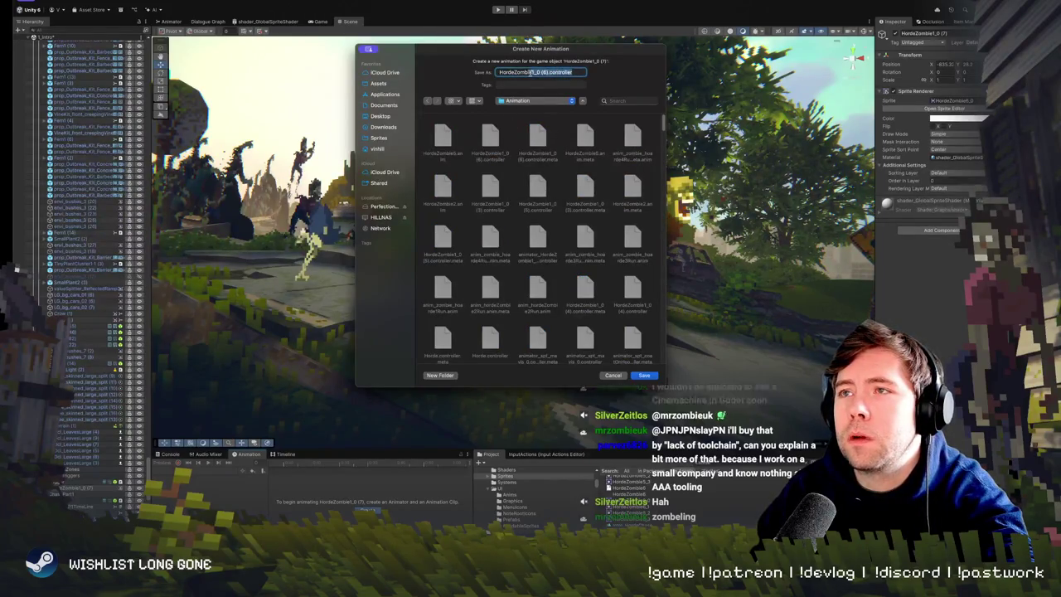
key(BackSpace)
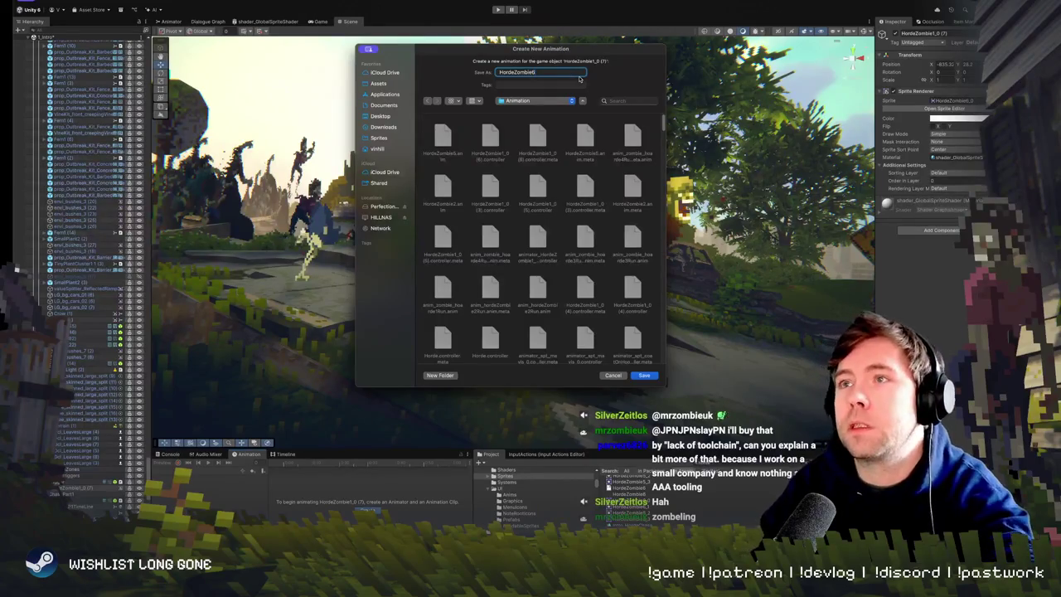
text(anim_)
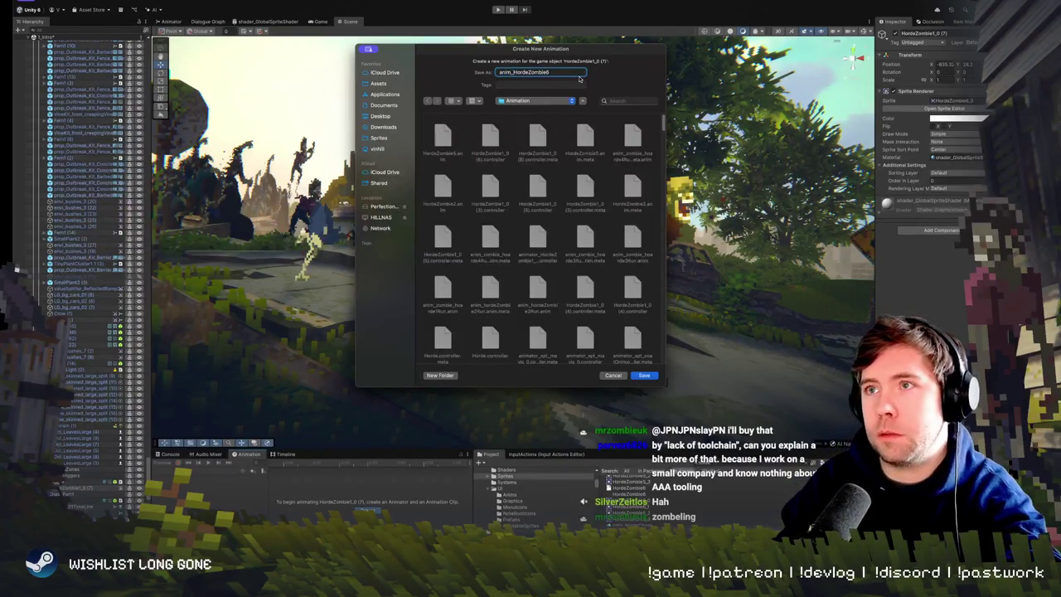
key(Return)
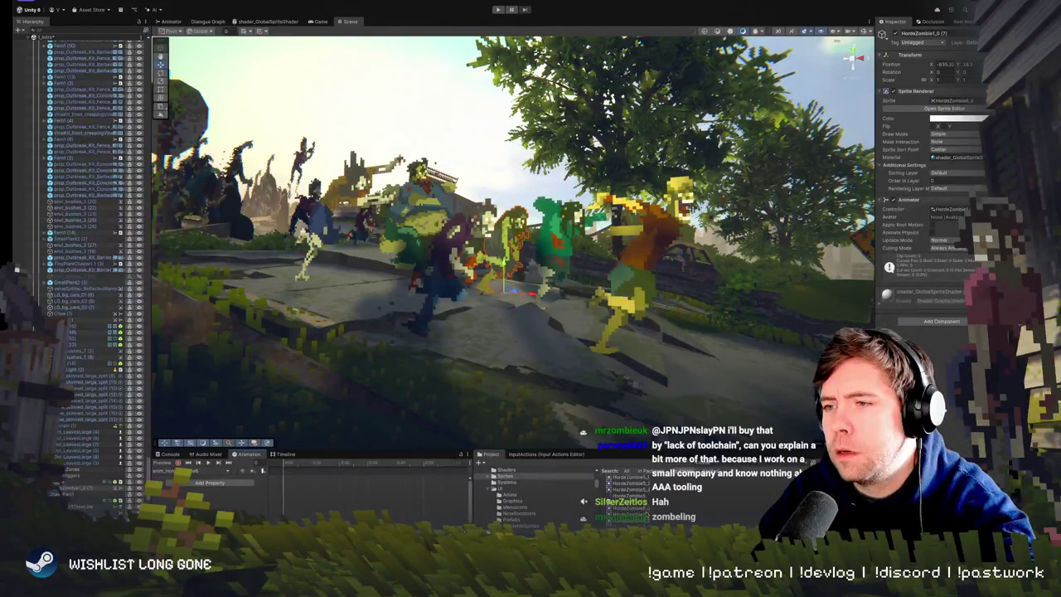
Add the green zombie's sliced sprite frames to the timeline and change the sample rate.
click(629, 488)
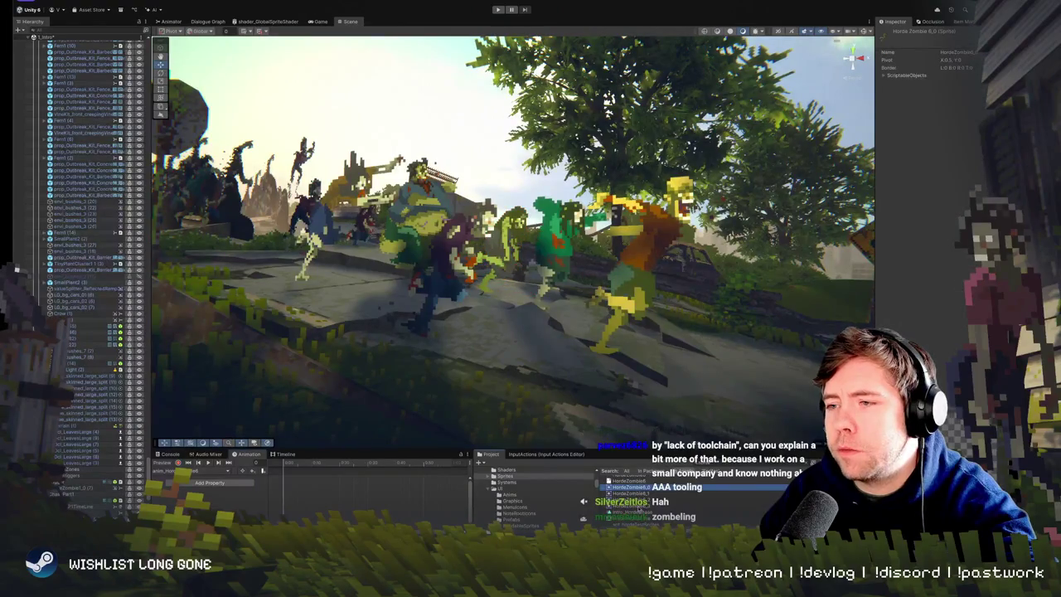
mouse_move(630, 488)
mouse_down()
mouse_move(348, 478)
mouse_move(277, 489)
mouse_up()
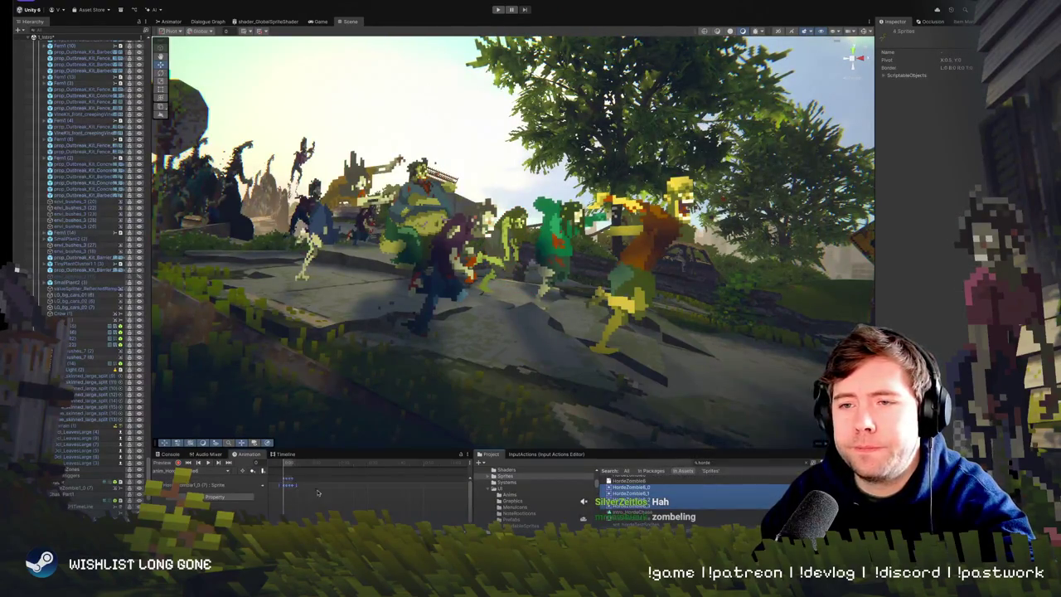
click(467, 454)
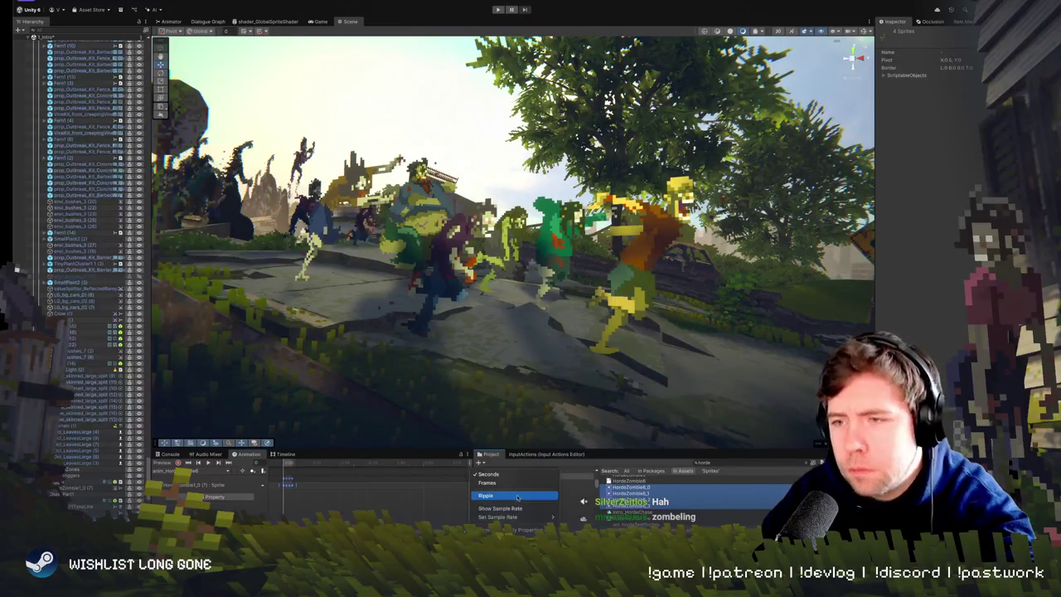
click(571, 501)
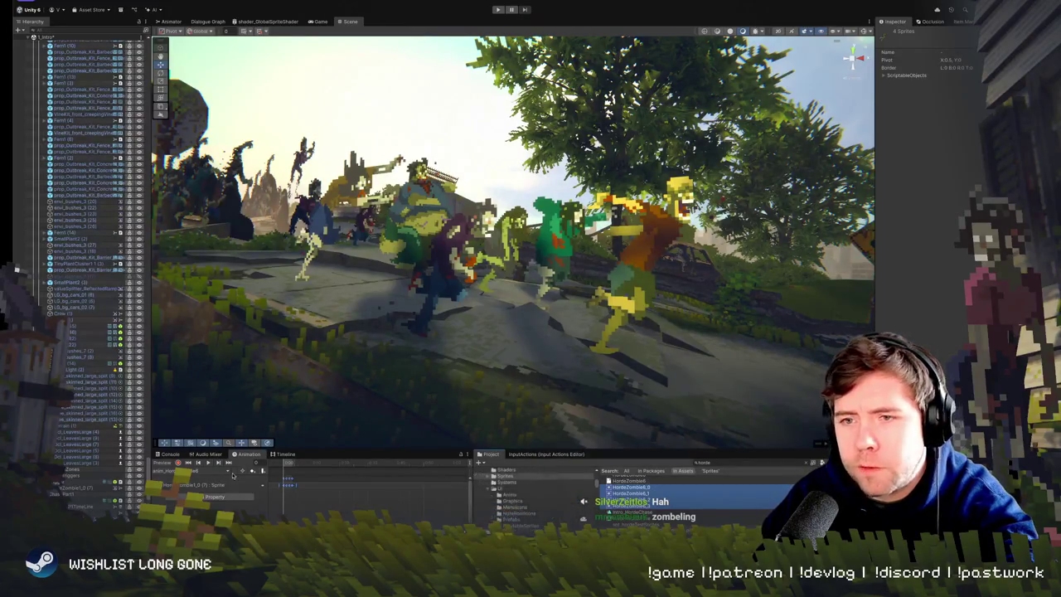
Scrub through the walk-cycle keyframes and play the animation preview on the horde.
click(304, 486)
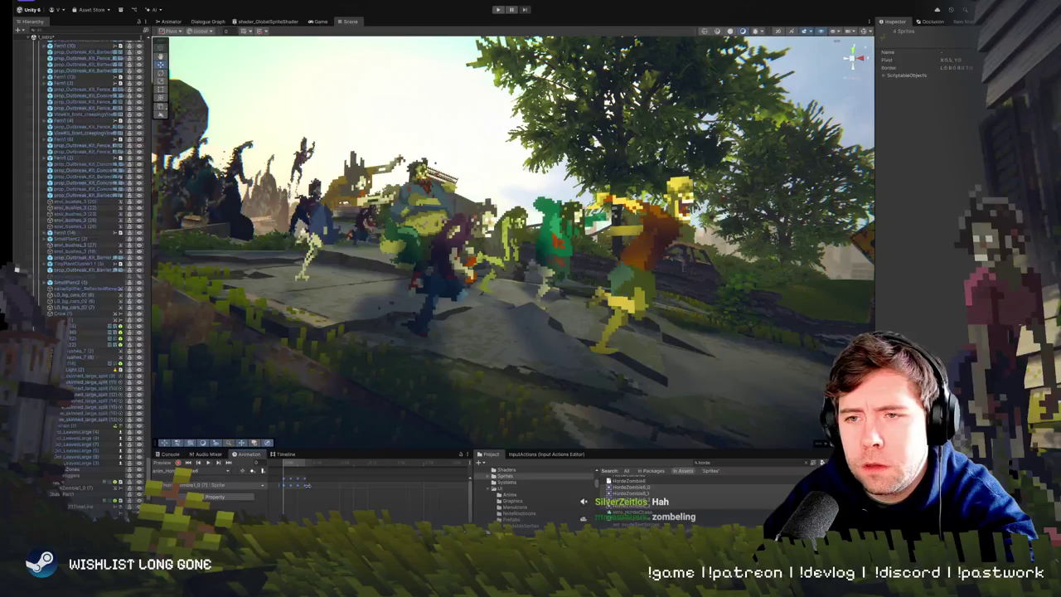
drag(346, 501, 326, 481)
click(337, 464)
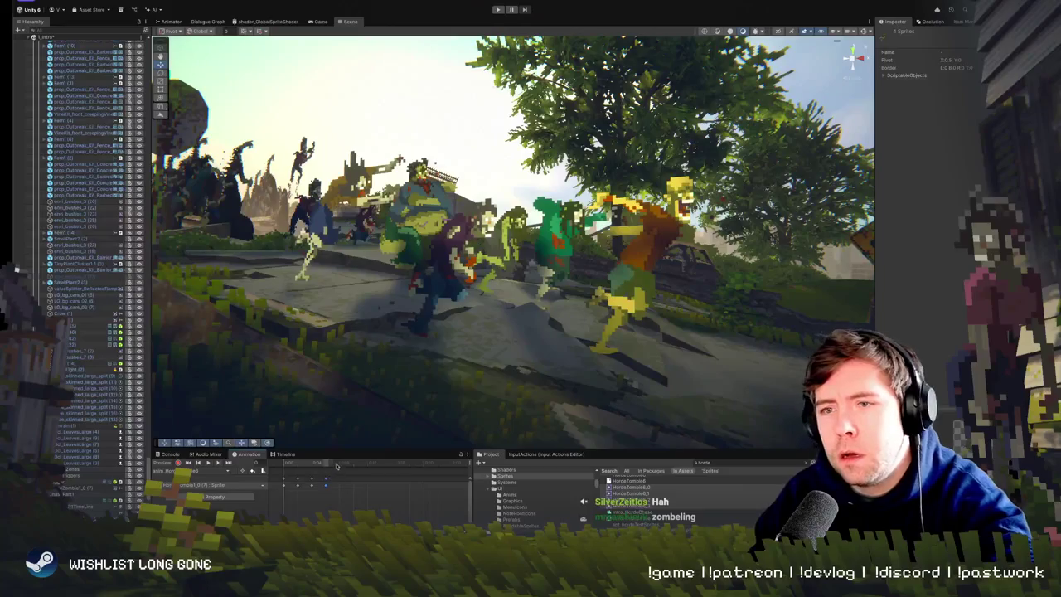
drag(337, 464, 280, 466)
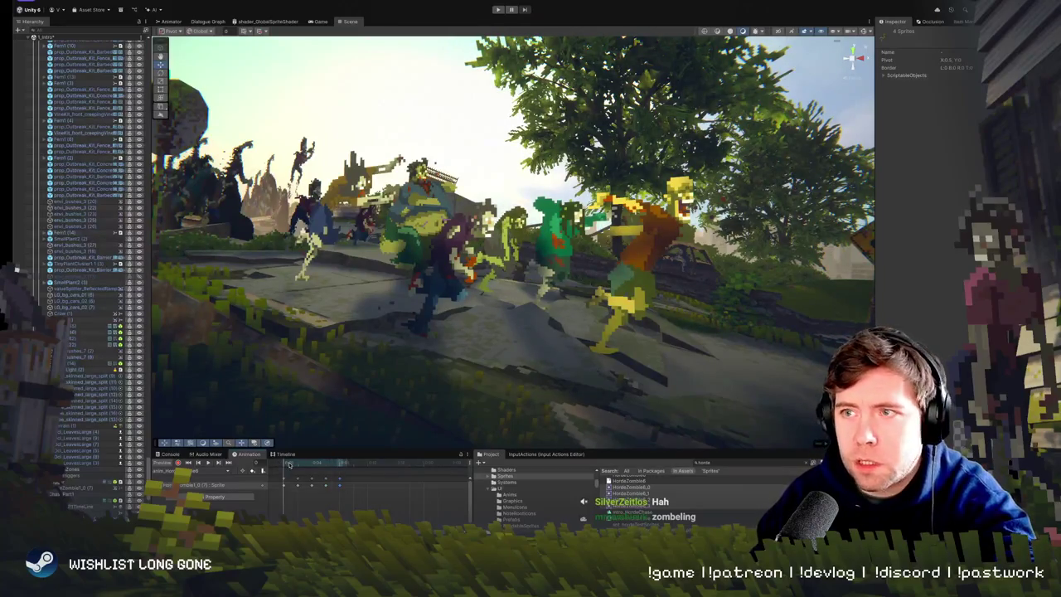
mouse_move(373, 348)
mouse_down()
mouse_move(383, 380)
mouse_move(433, 357)
mouse_move(317, 399)
mouse_up()
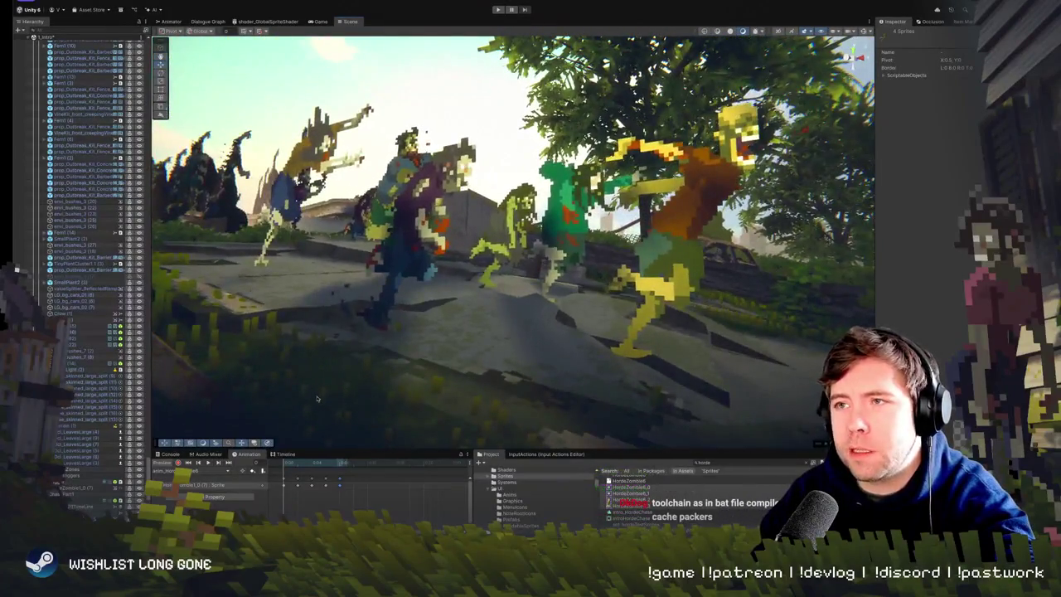
click(208, 463)
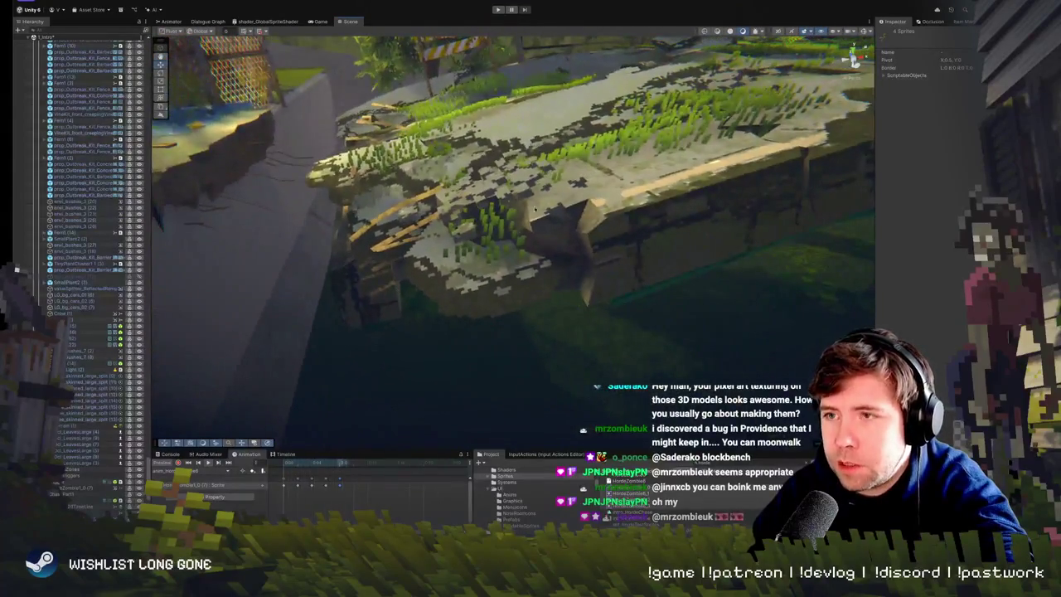
click(708, 365)
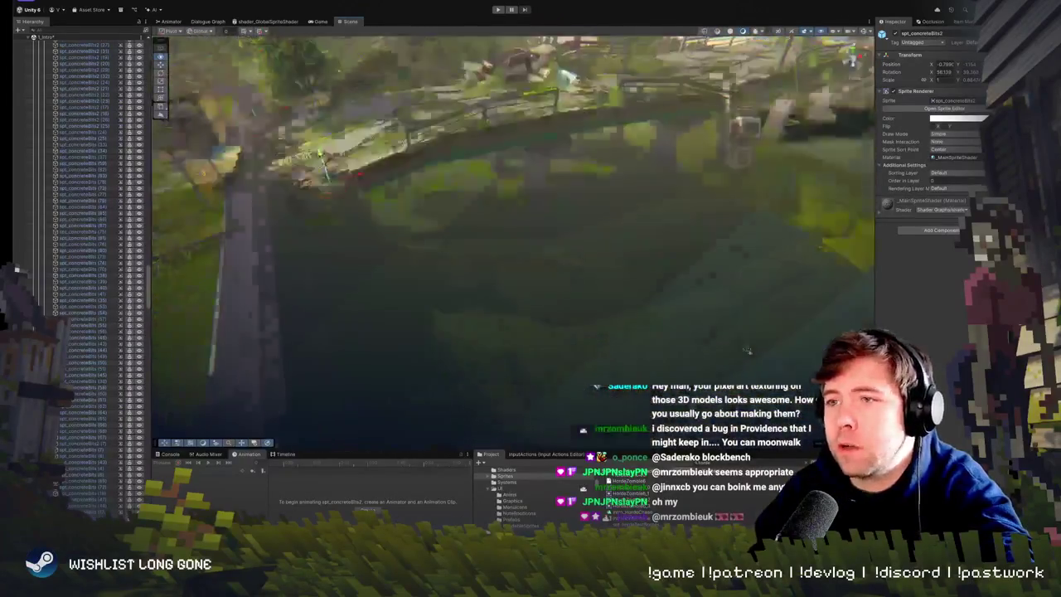
Select and frame the horde zombie HordeZombie1_0 (7) in the Scene view.
click(479, 249)
text(horde)
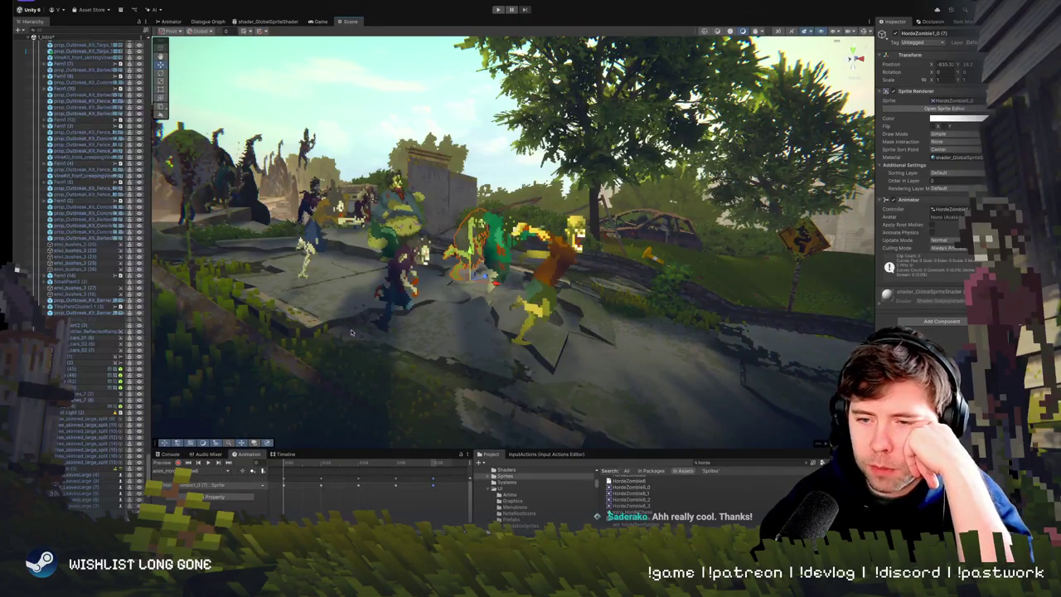
Scroll the Hierarchy down to the Horde objects and enter Play mode.
drag(431, 348, 386, 358)
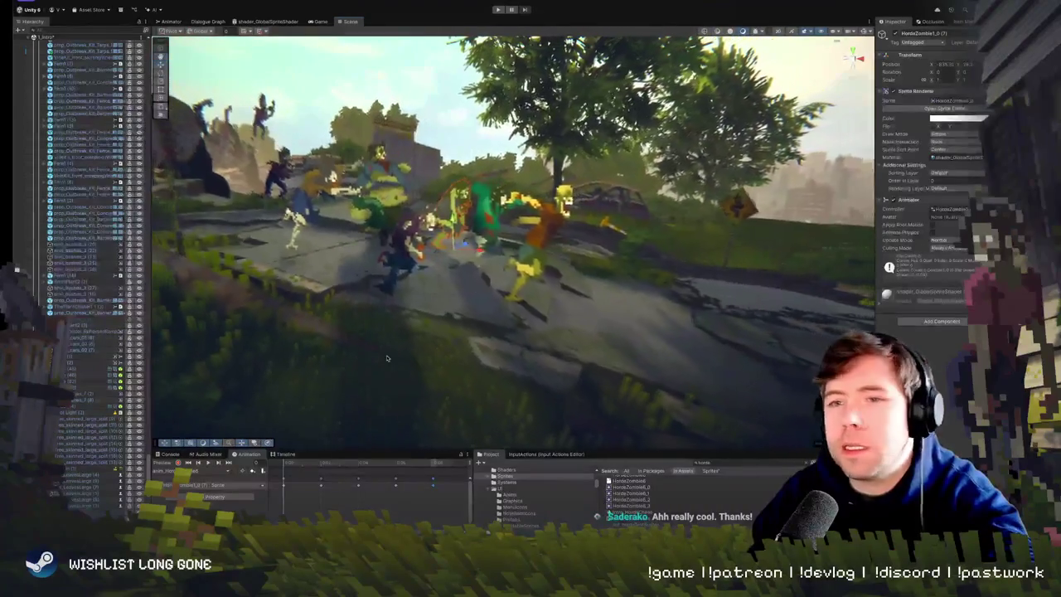
scroll(74, 458, down, 5)
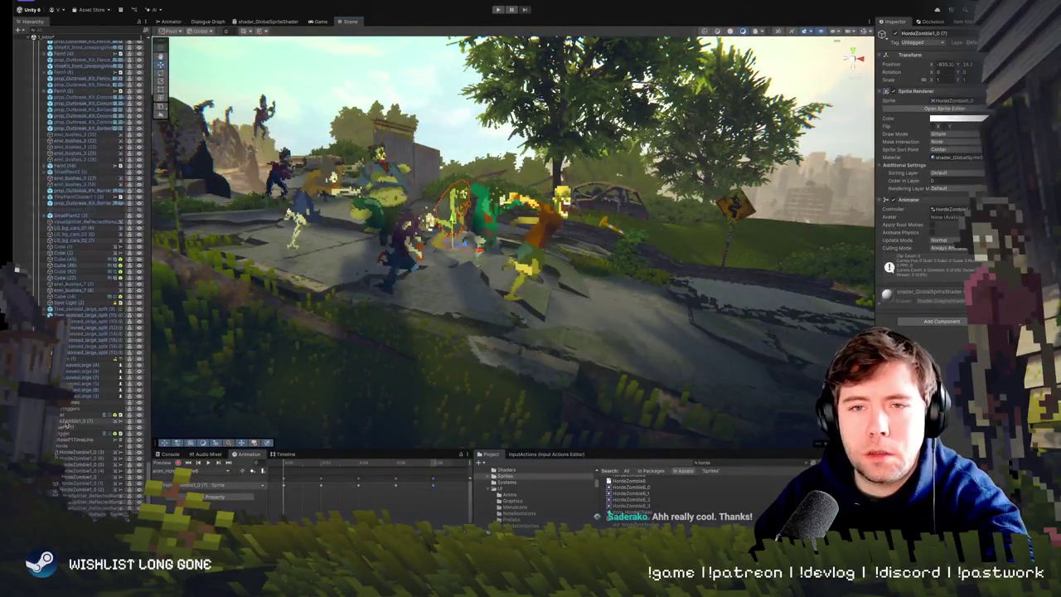
scroll(66, 448, down, 5)
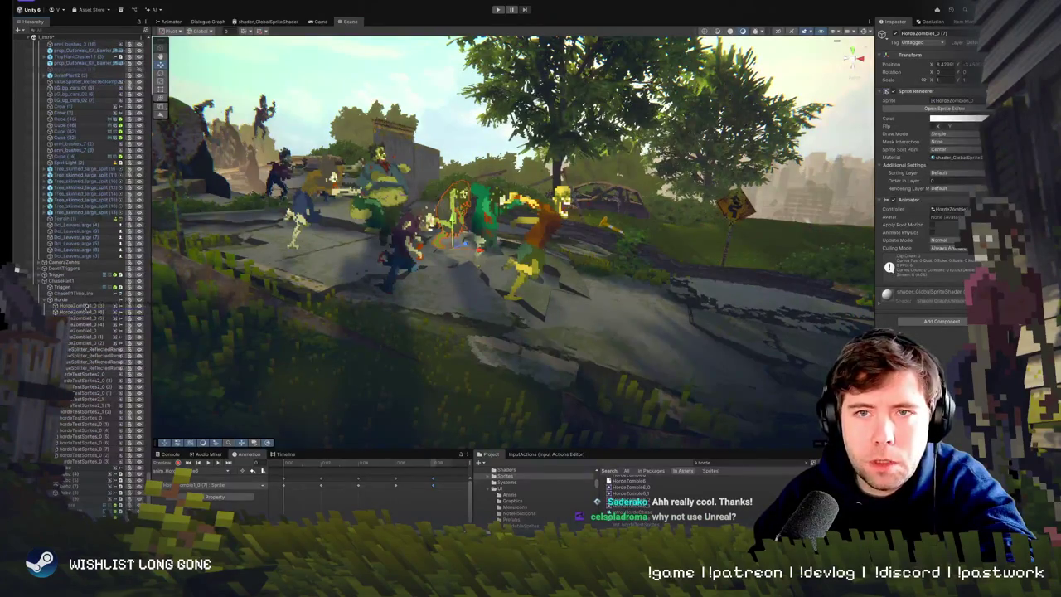
click(499, 10)
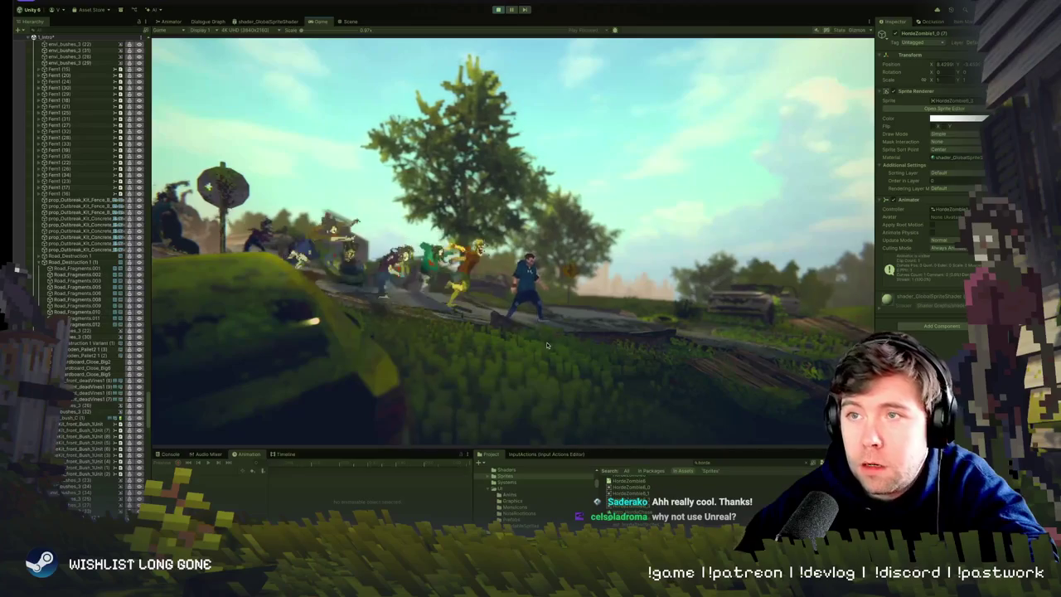
Watch the running game from the Scene view, return to the Game view, then stop it.
click(354, 22)
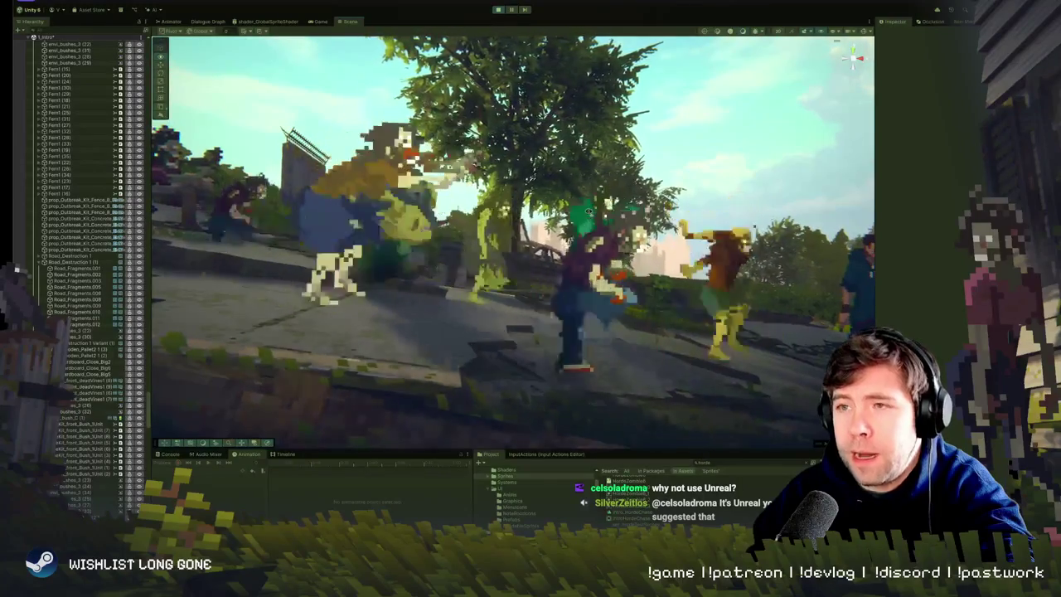
key(ctrl+2)
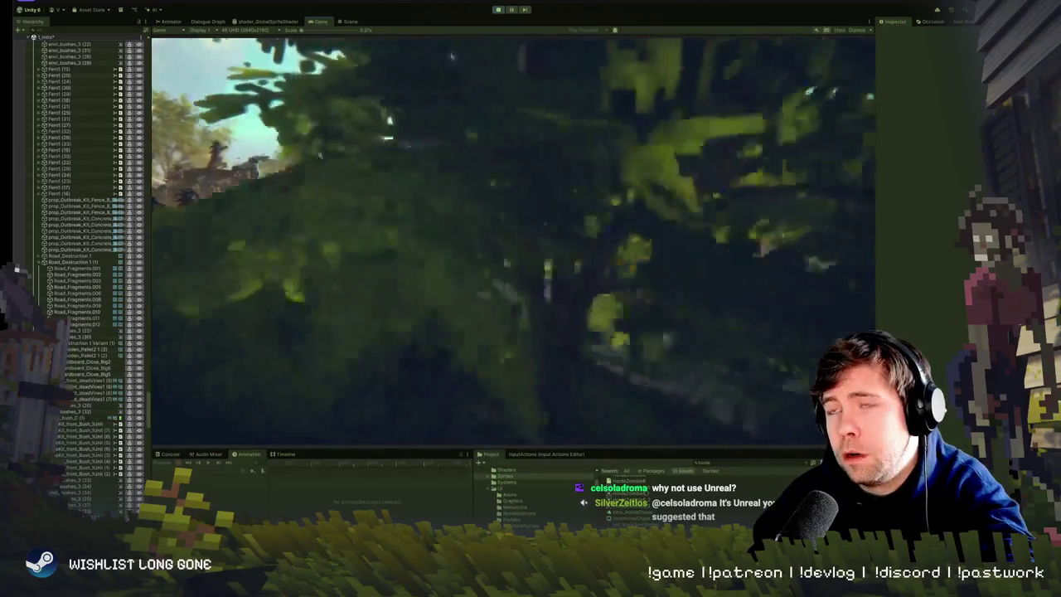
click(498, 10)
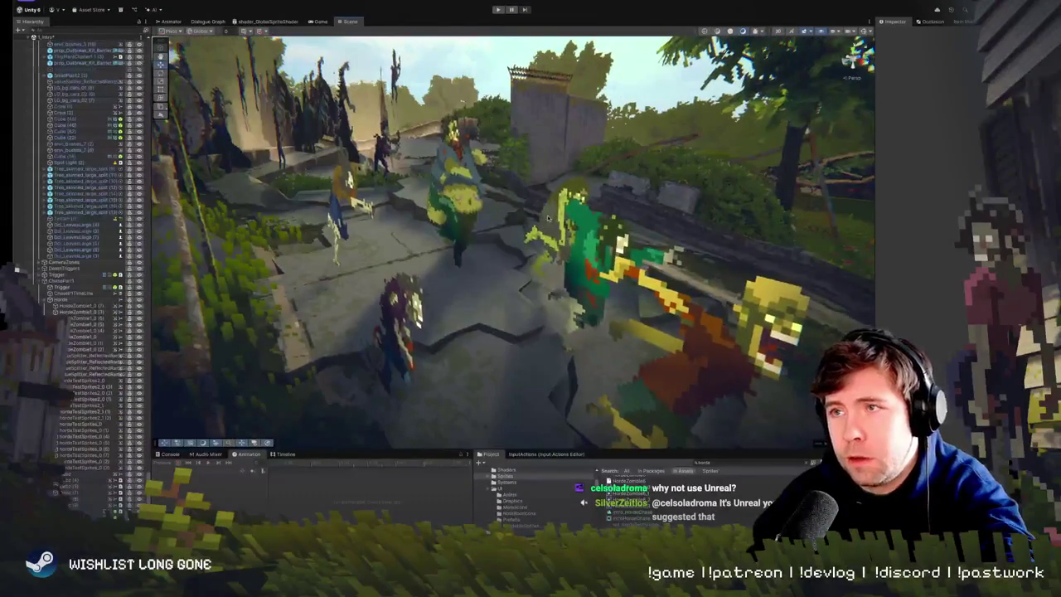
Select the green zombie, replay, zoom the Game view out, then pause and view the Scene.
click(550, 220)
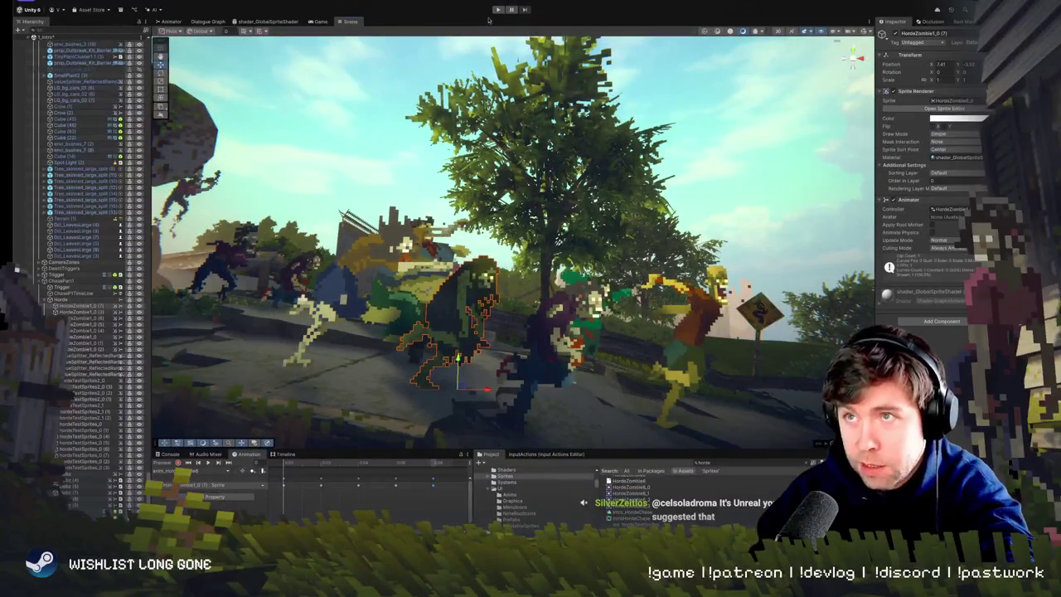
click(498, 10)
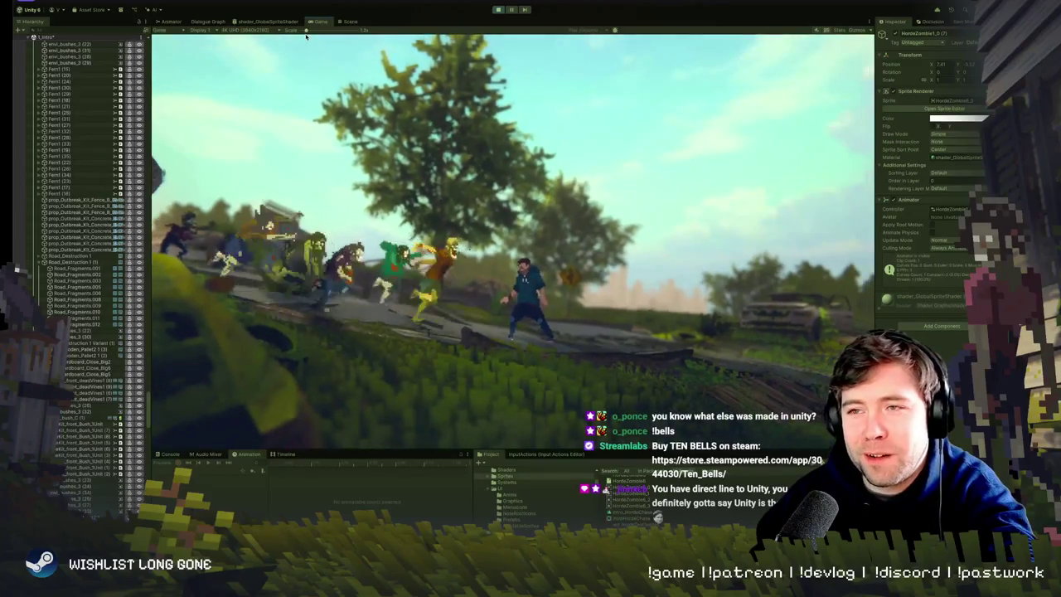
drag(306, 36, 299, 35)
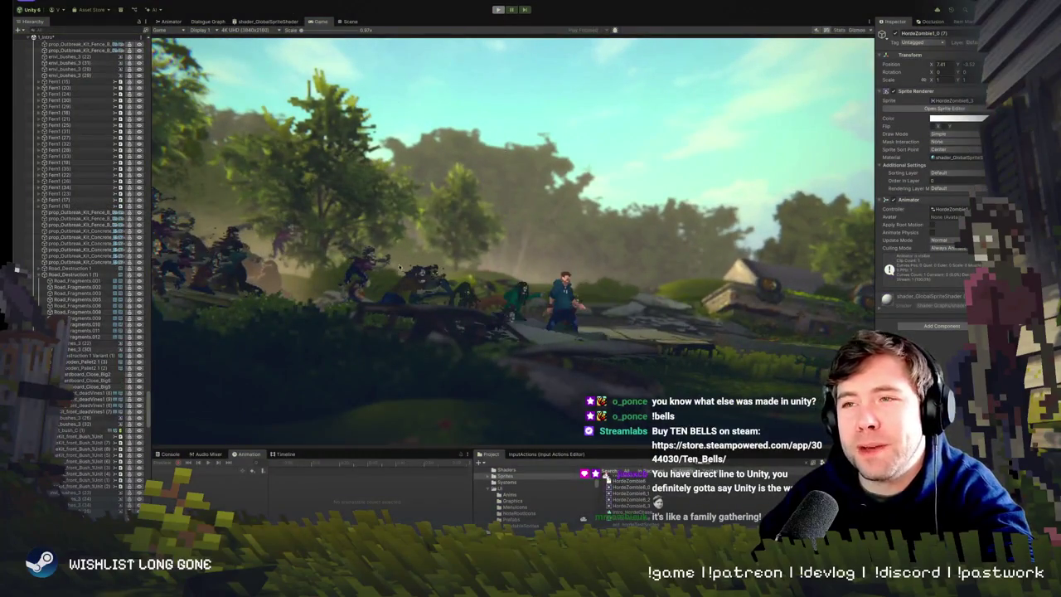
key(ctrl+shift+p)
key(ctrl+1)
scroll(79, 323, down, 5)
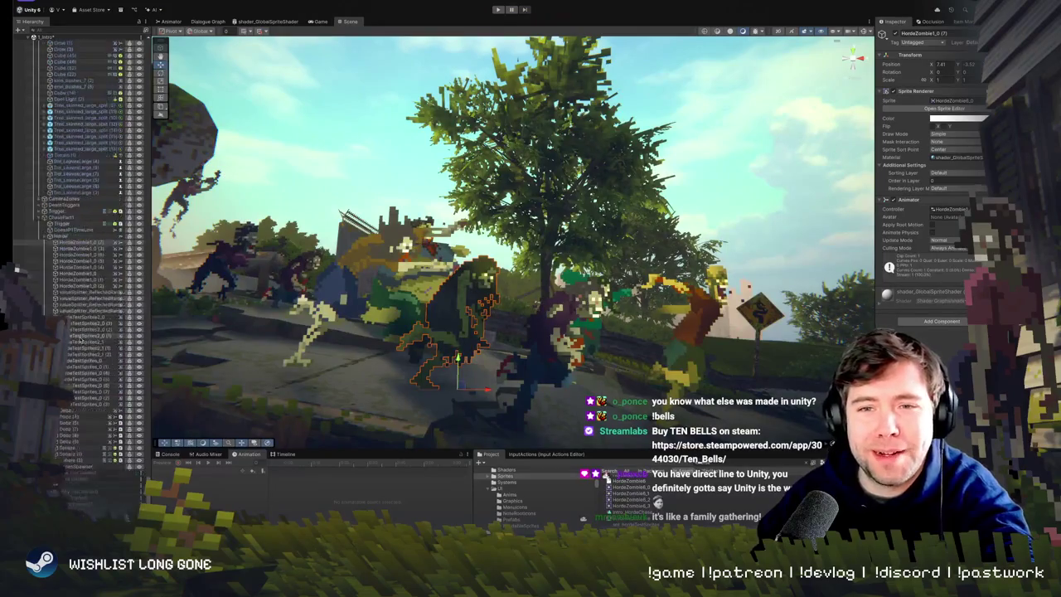
Select all HordeZombie objects, enter Play mode, and run the player right with D.
shift+click(86, 408)
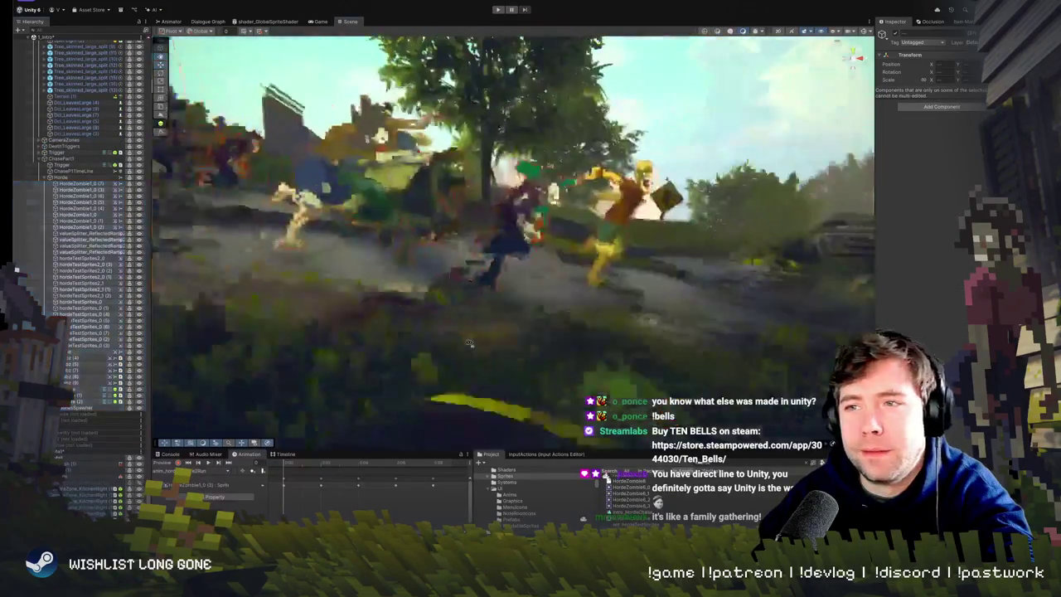
scroll(468, 335, down, 1)
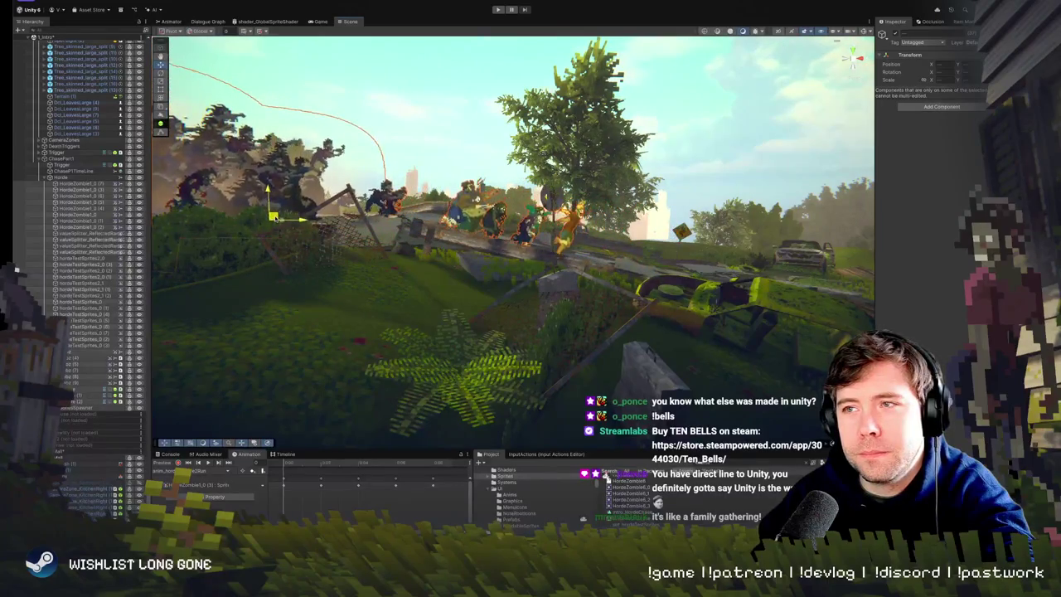
click(499, 9)
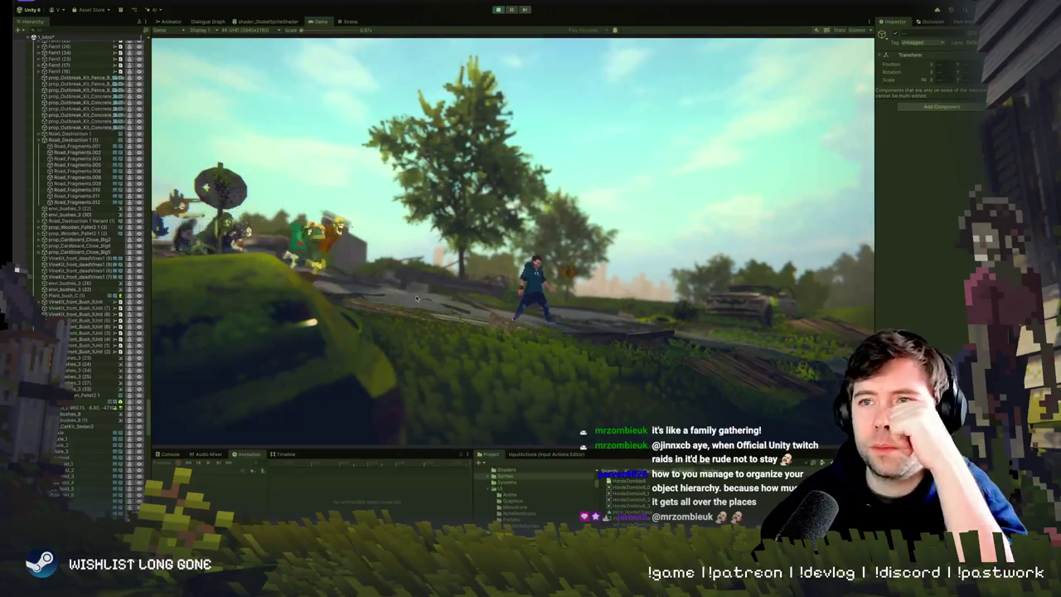
key(d)
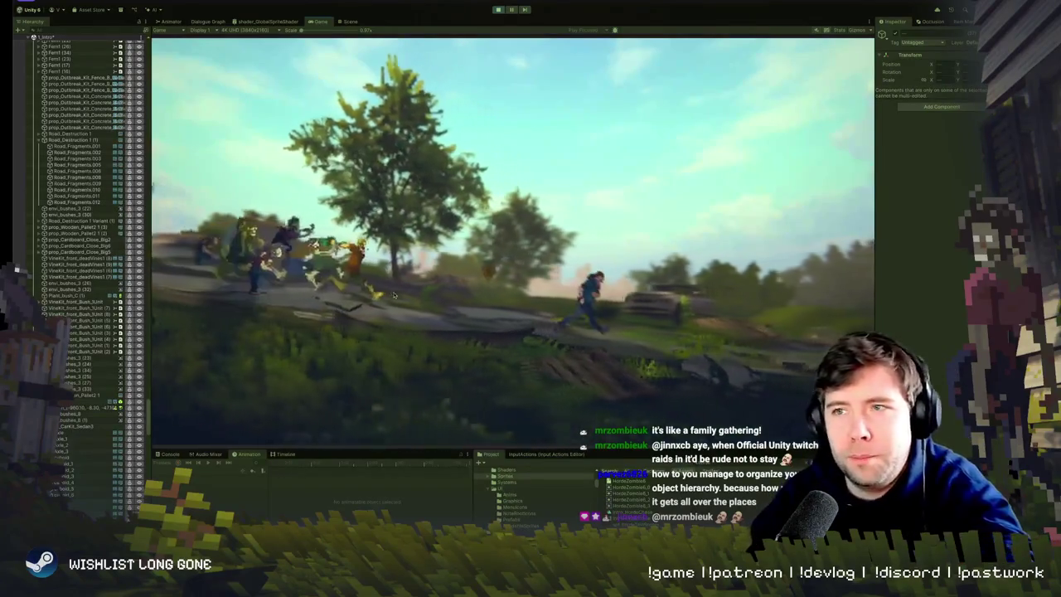
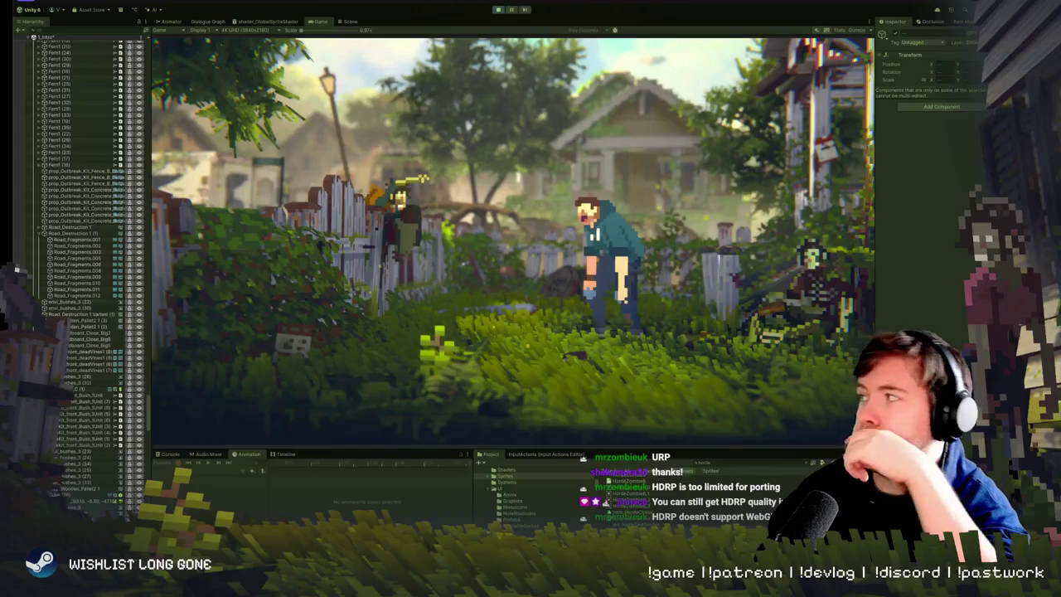
Switch to the browser showing the Ten Bells Steam store page.
key(super+Tab)
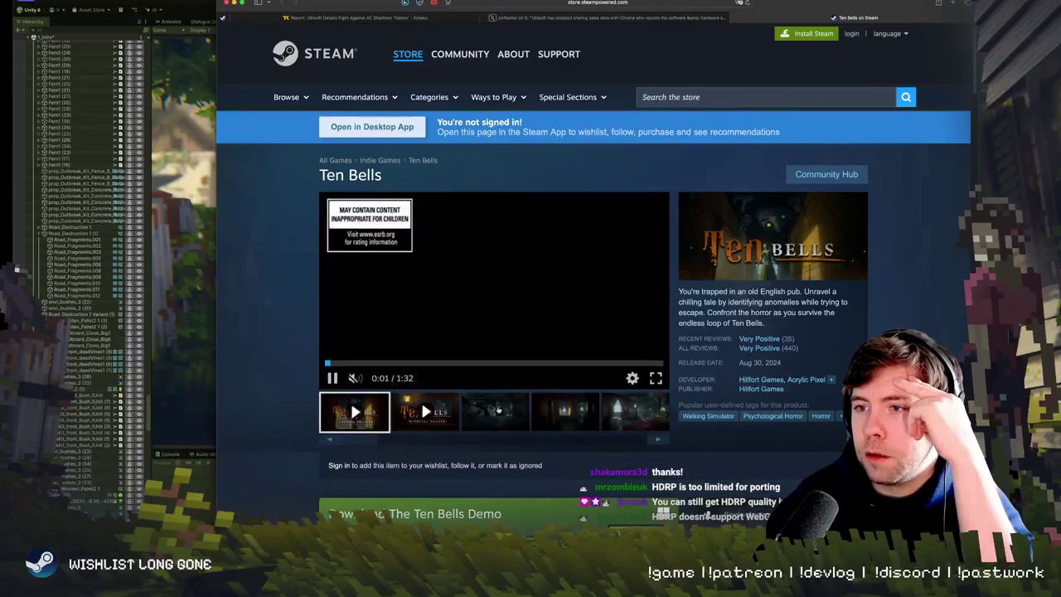
Browse the six Ten Bells screenshots full-size, including the pub interior, then hide Safari.
click(497, 411)
click(544, 285)
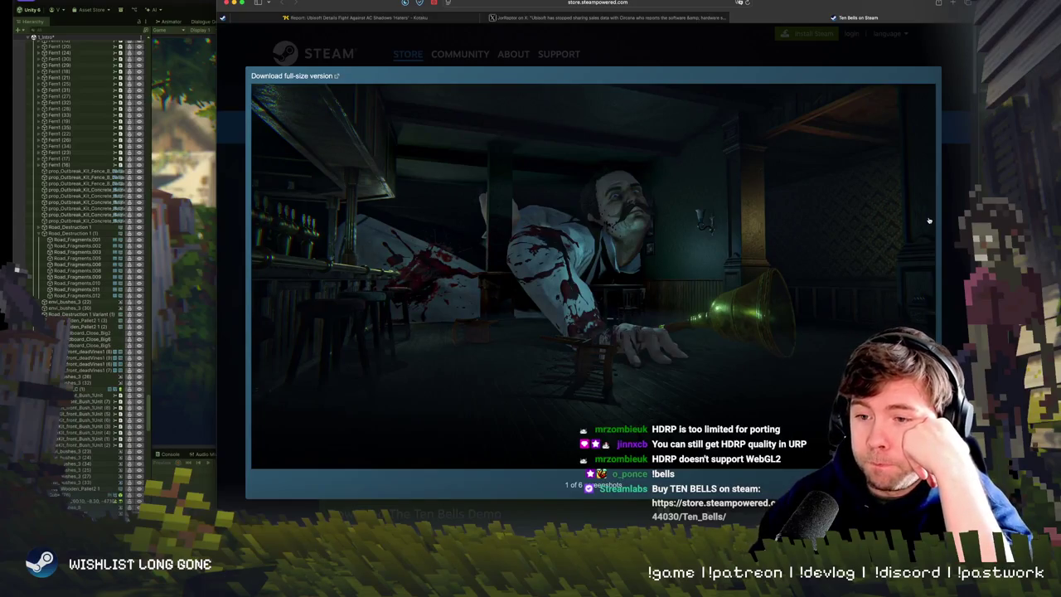
key(Right)
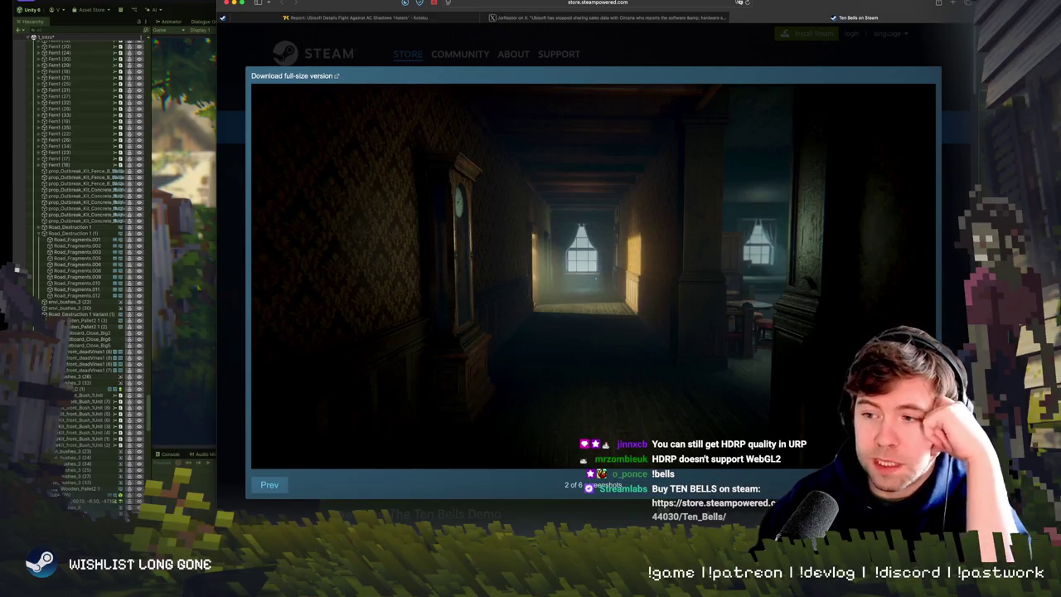
key(Right)
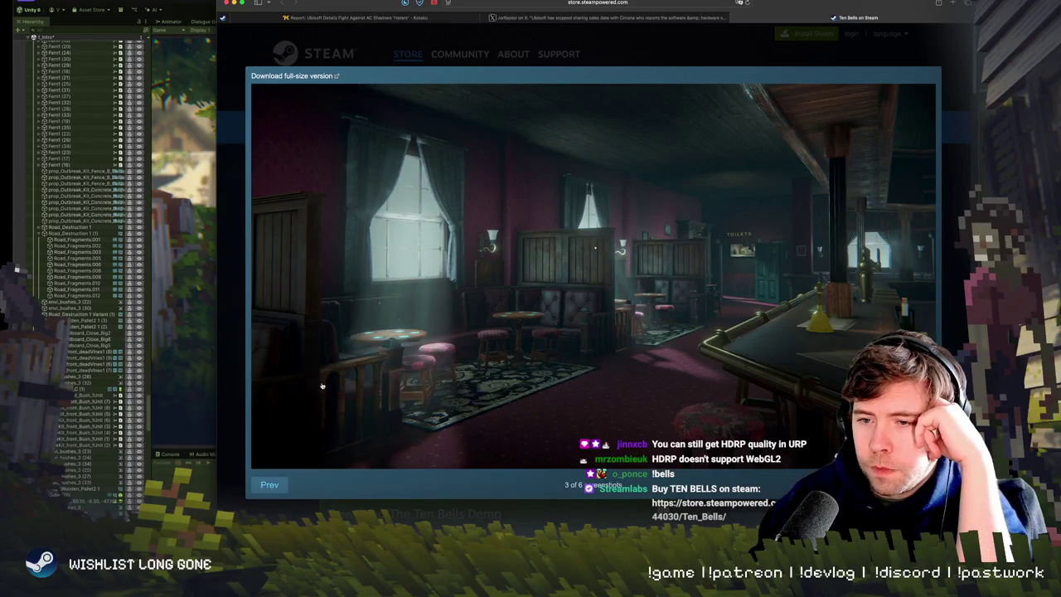
key(Right)
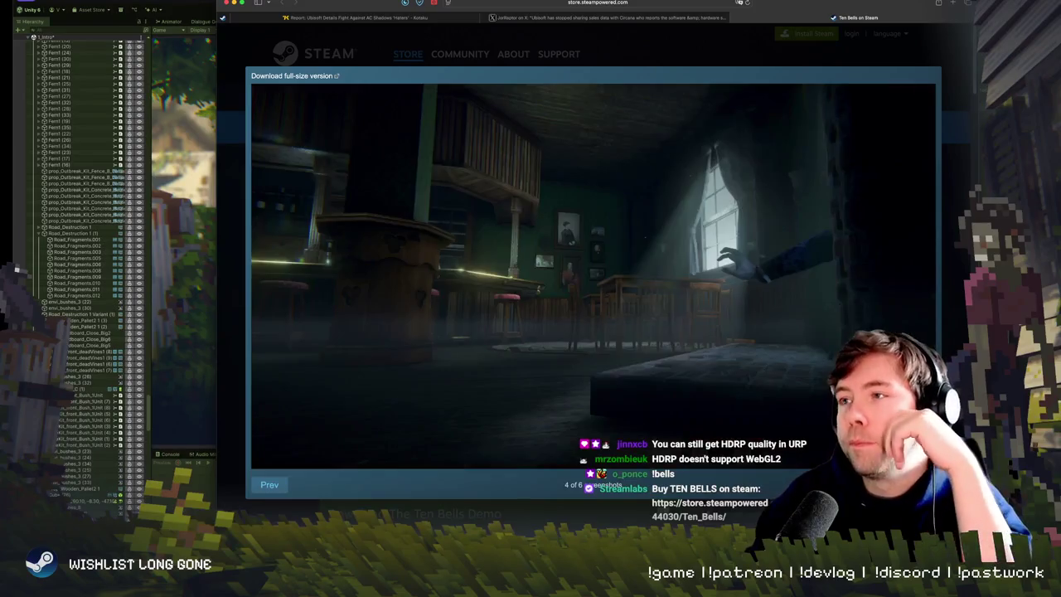
key(Right)
key(Right)
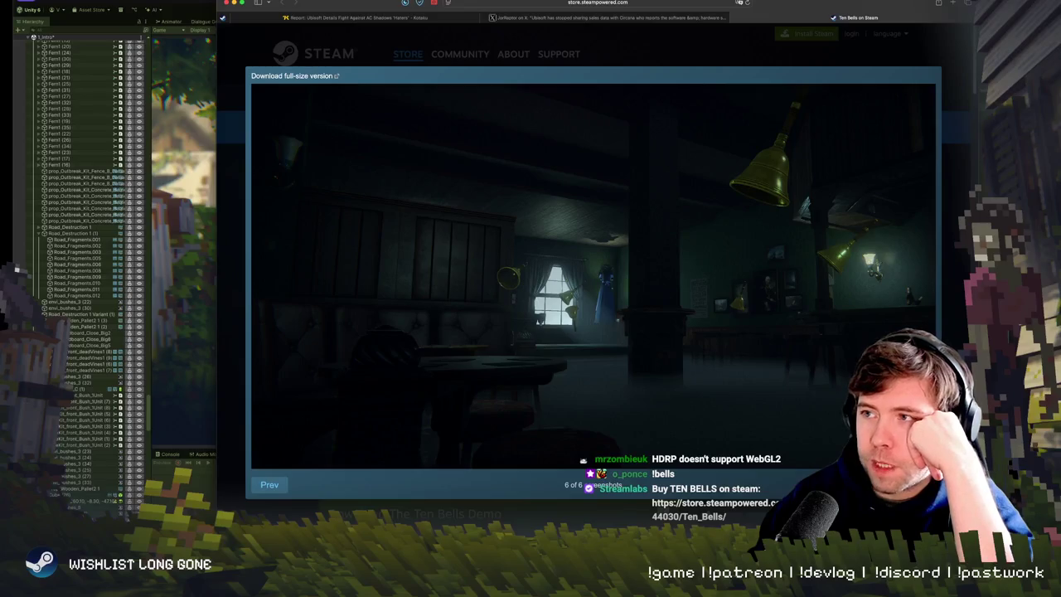
key(Right)
key(Right)
key(Right)
key(Left)
key(Left)
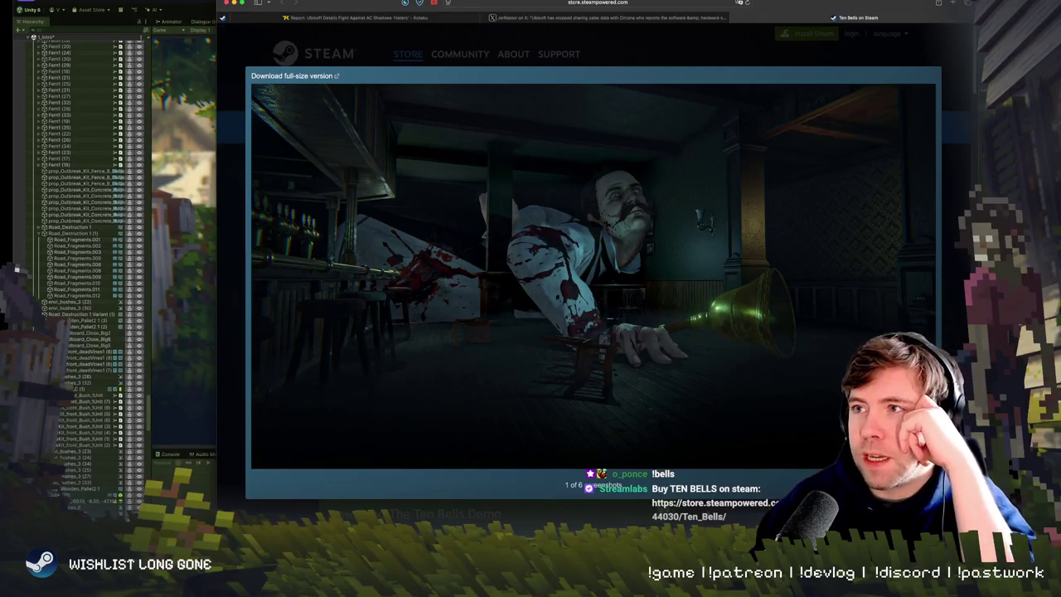
key(super+h)
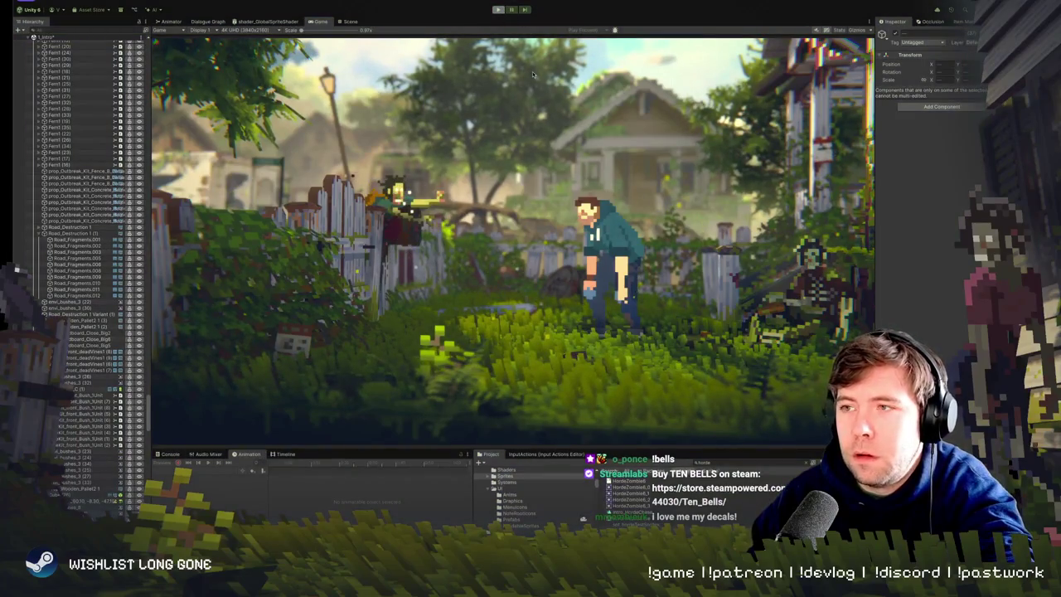
Pause the game in Scene view and select the VineKit_Sapling object in the room.
key(ctrl+shift+p)
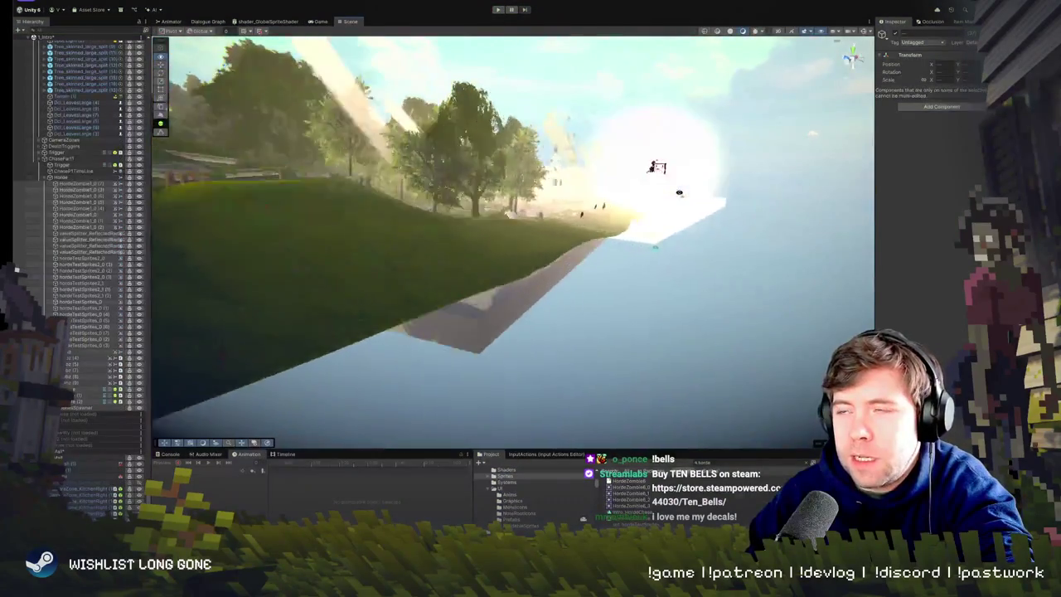
mouse_move(678, 192)
mouse_down()
mouse_move(671, 171)
mouse_move(621, 154)
mouse_move(516, 193)
mouse_move(509, 251)
mouse_move(560, 236)
mouse_up()
click(509, 252)
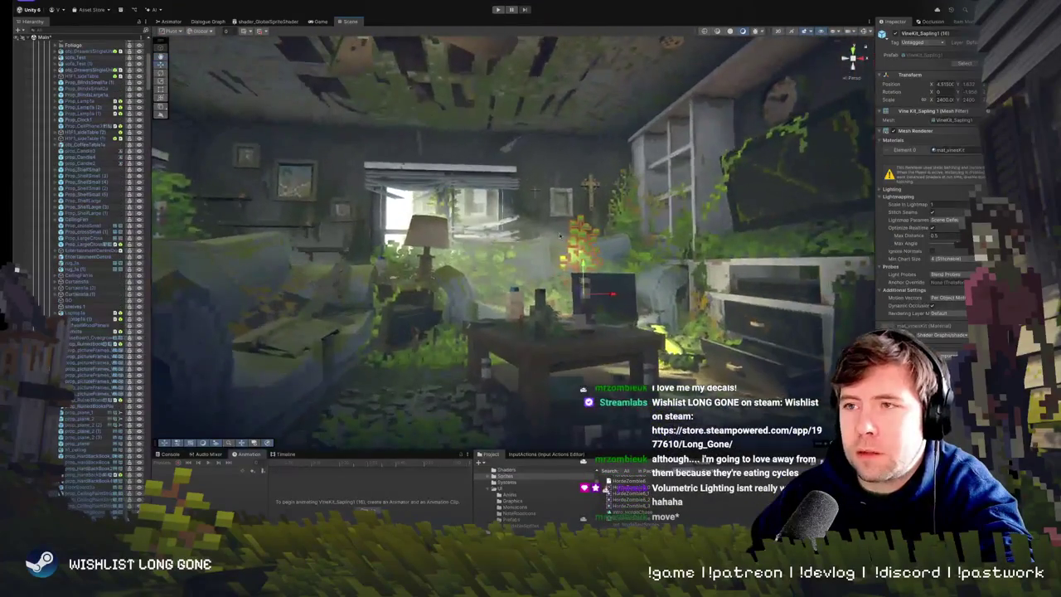
Select House 1 and fly the camera past the window and plants out to the hillside.
click(555, 249)
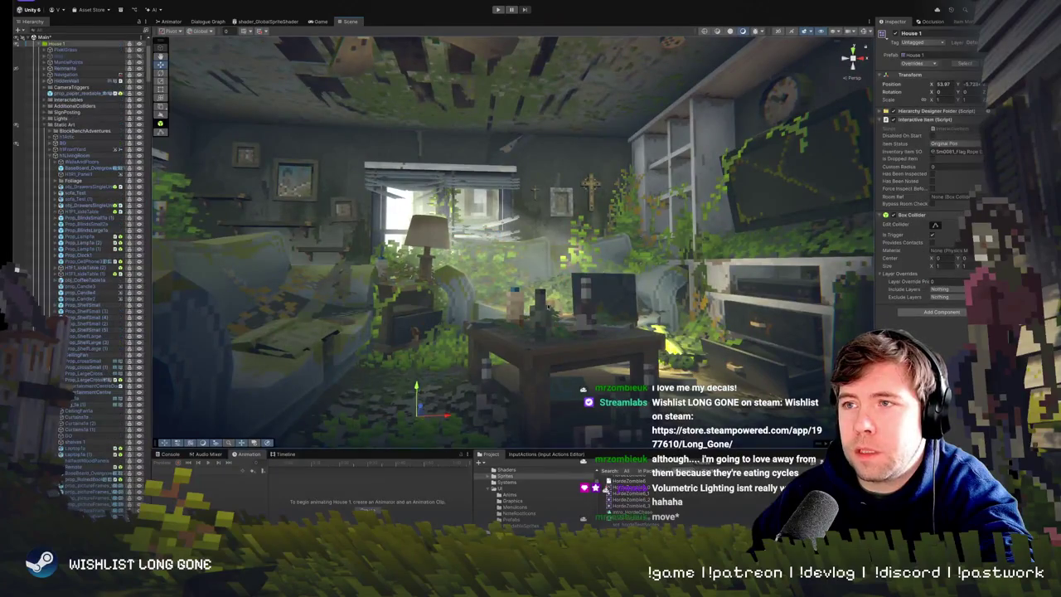
mouse_move(675, 324)
mouse_down()
mouse_move(547, 327)
mouse_move(659, 342)
mouse_move(651, 335)
mouse_up()
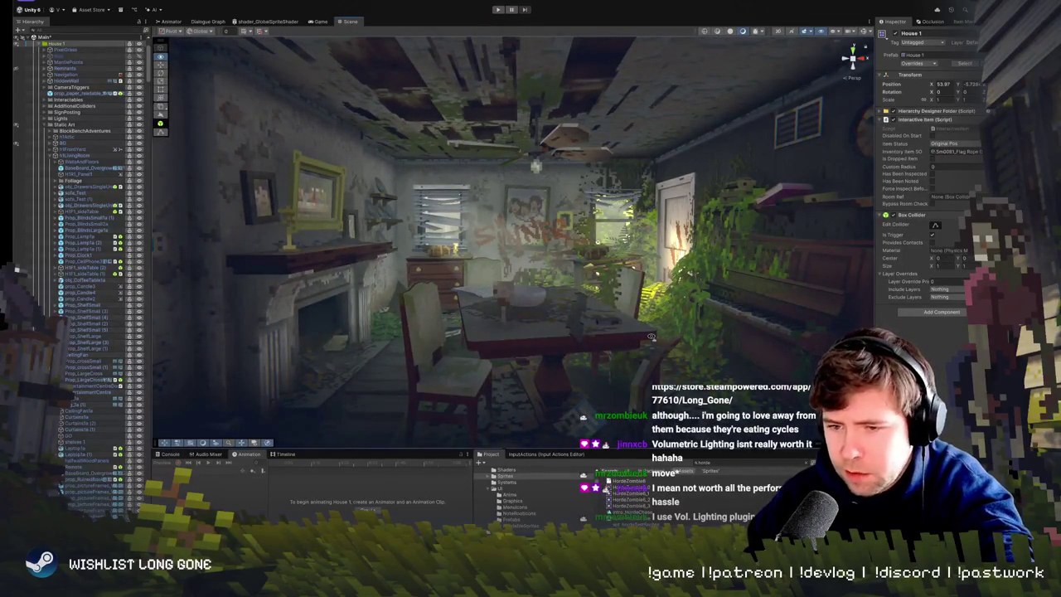
drag(651, 336, 652, 334)
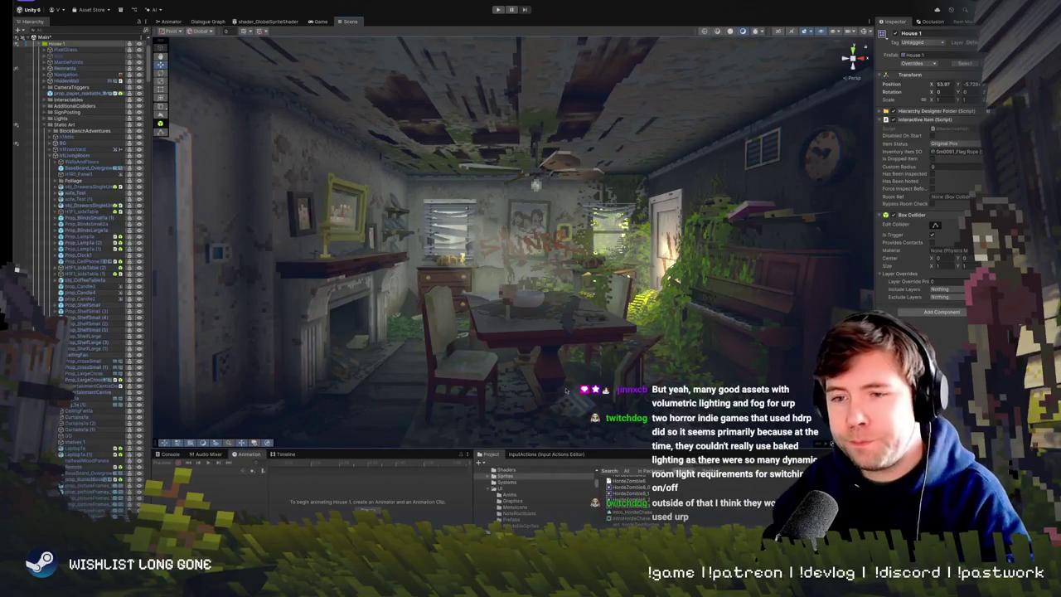
mouse_move(518, 294)
mouse_down()
mouse_move(326, 313)
mouse_move(372, 329)
mouse_move(440, 296)
mouse_move(497, 290)
mouse_up()
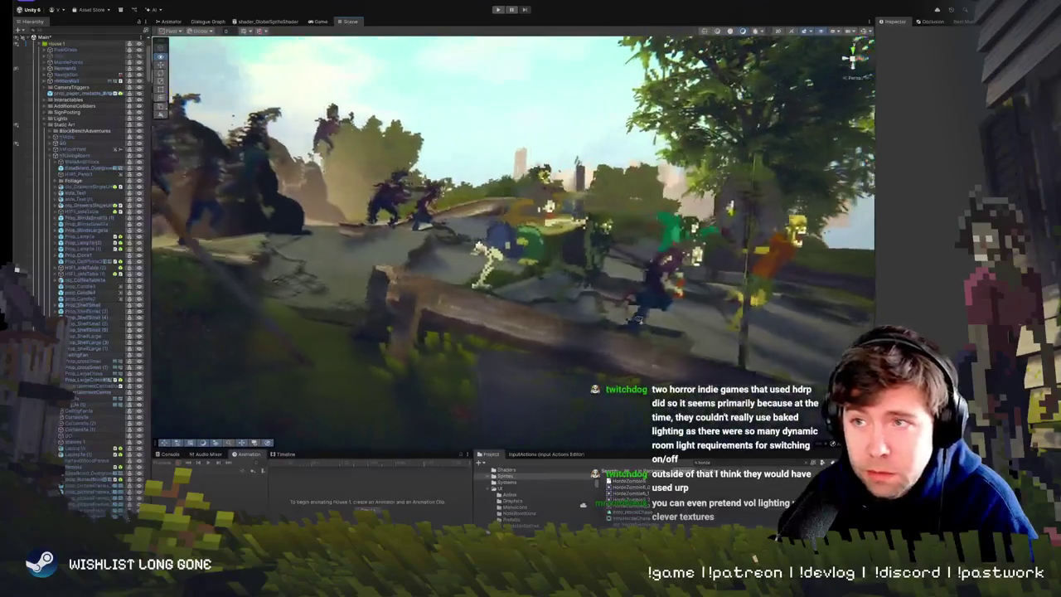
Tour the zombie horde, bridge and slope in Scene view, then return to the Ten Bells page.
drag(636, 322, 607, 326)
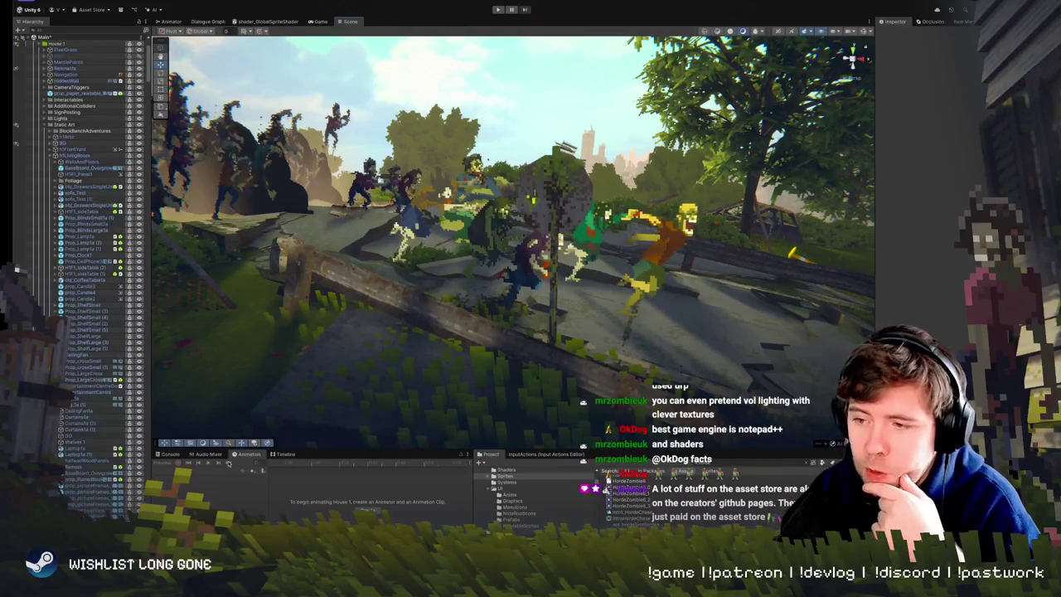
scroll(531, 176, up, 3)
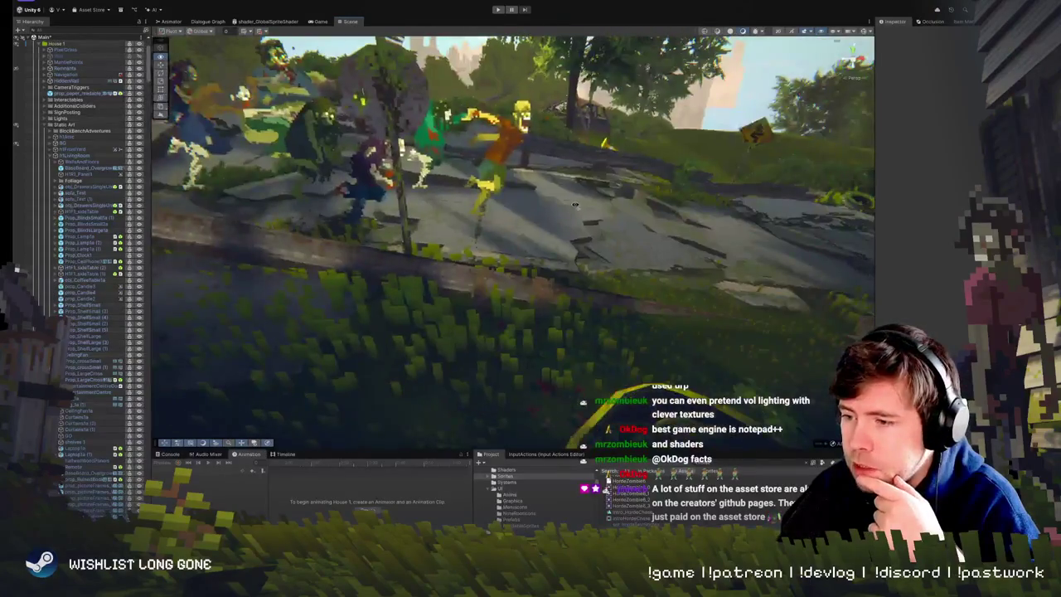
scroll(547, 172, down, 2)
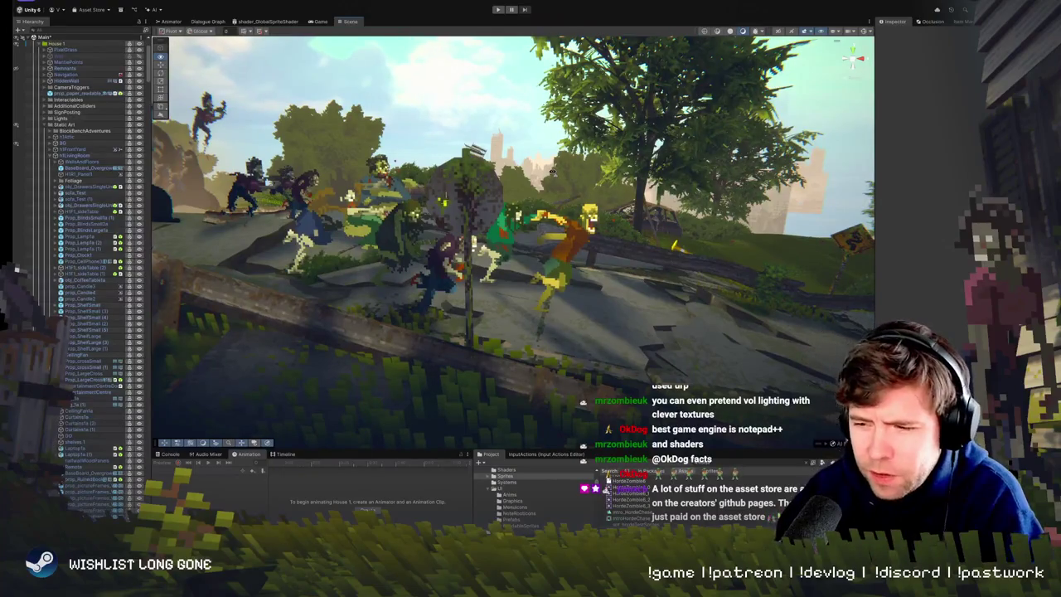
scroll(555, 171, up, 5)
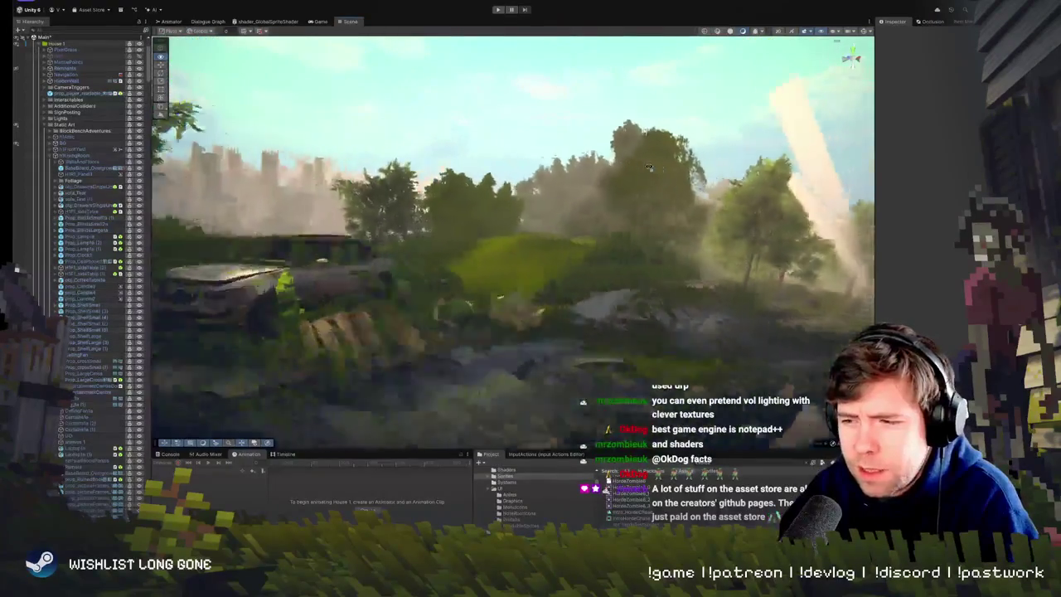
scroll(649, 167, up, 10)
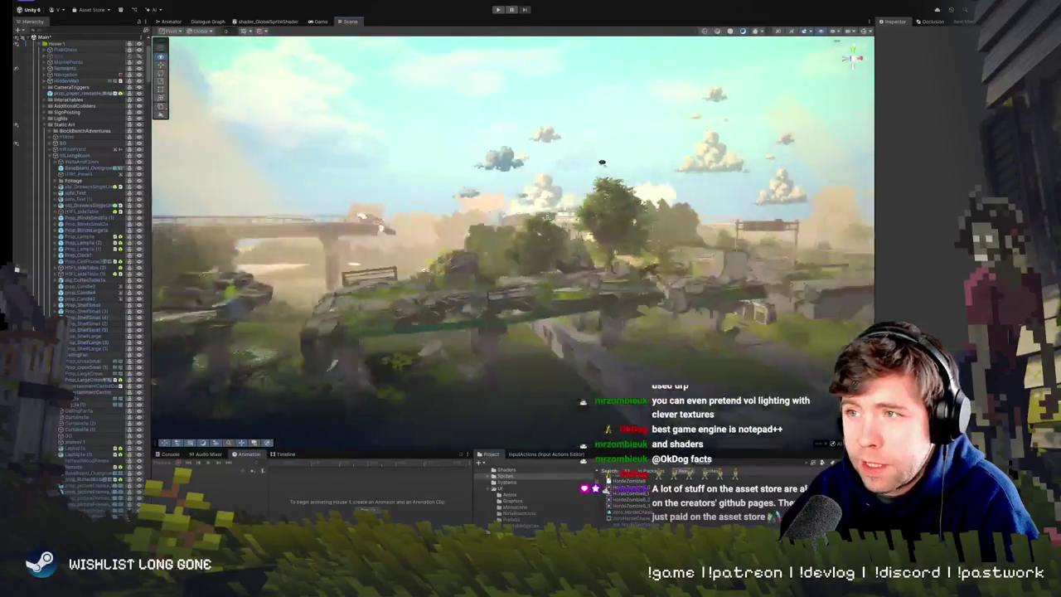
scroll(601, 163, down, 10)
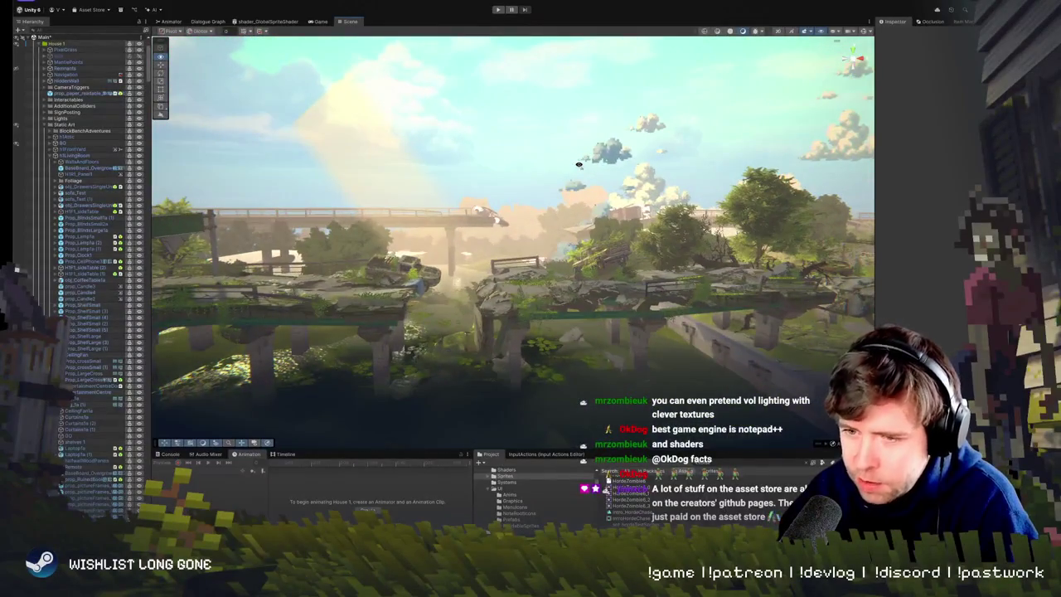
scroll(578, 165, up, 5)
drag(568, 165, 433, 154)
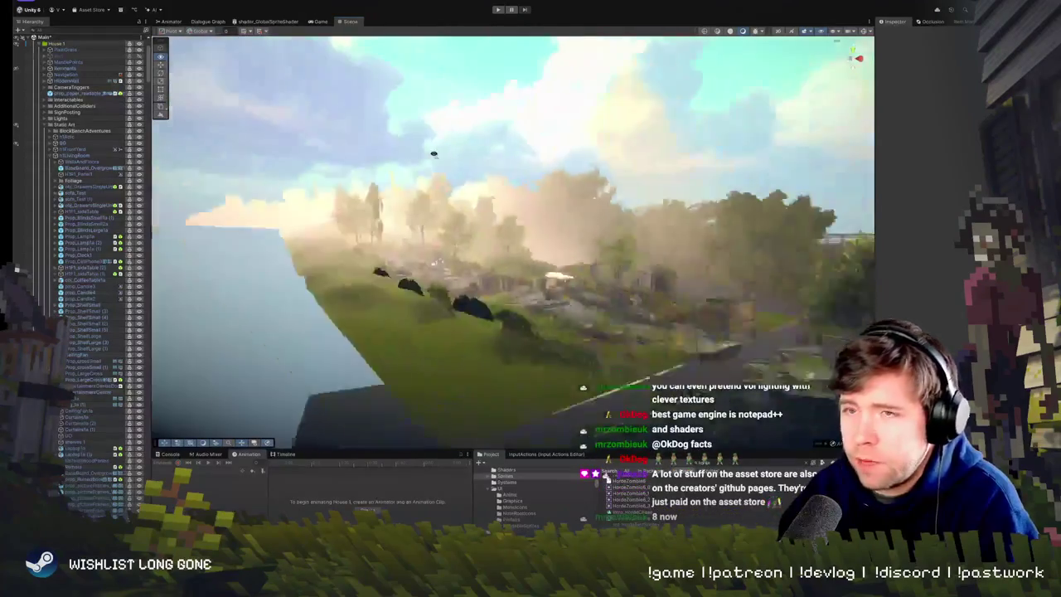
scroll(433, 154, up, 10)
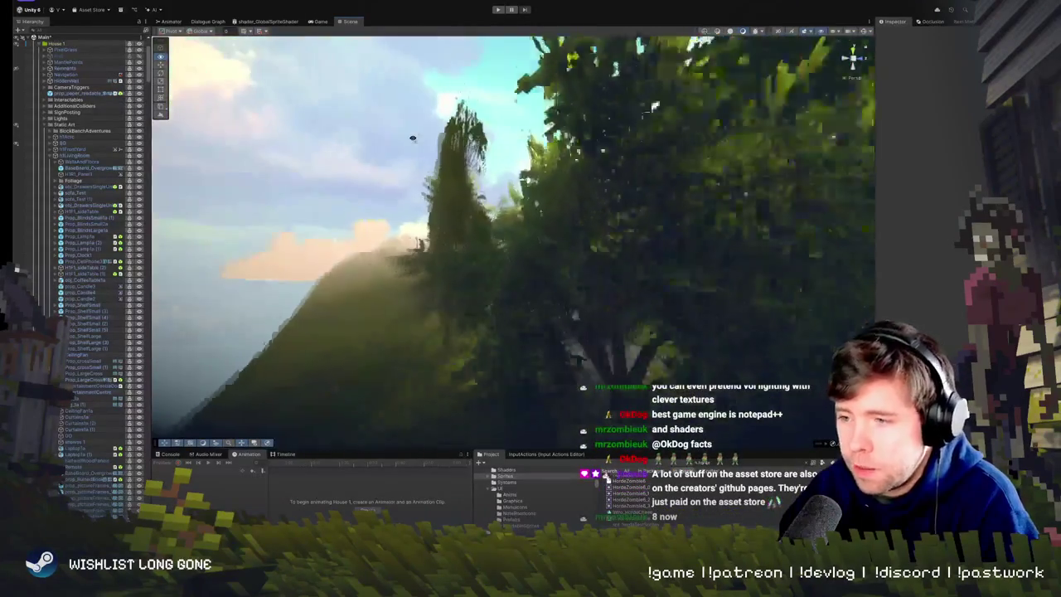
scroll(413, 139, up, 10)
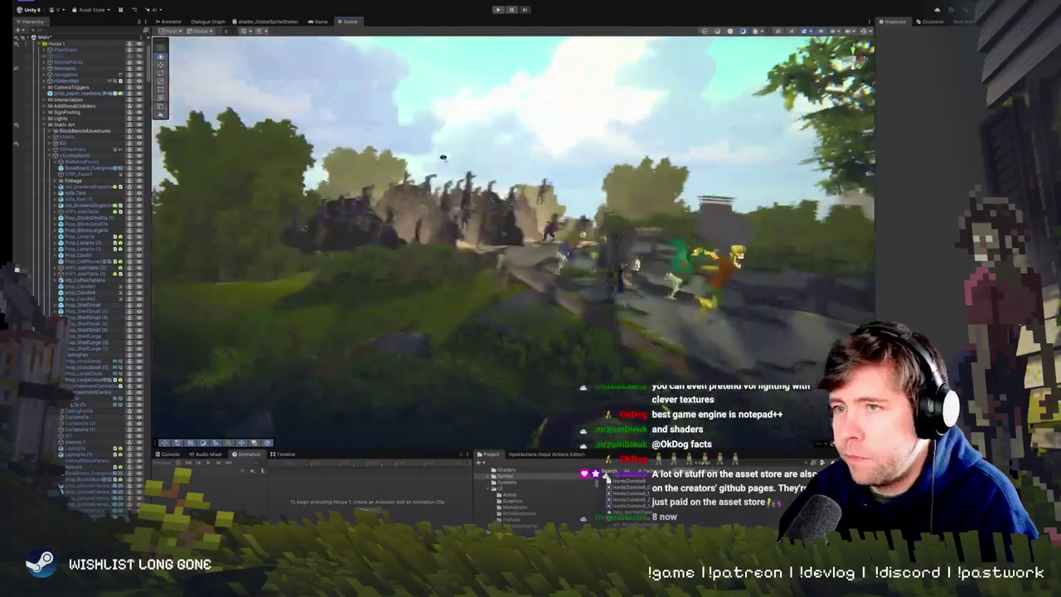
scroll(442, 158, up, 10)
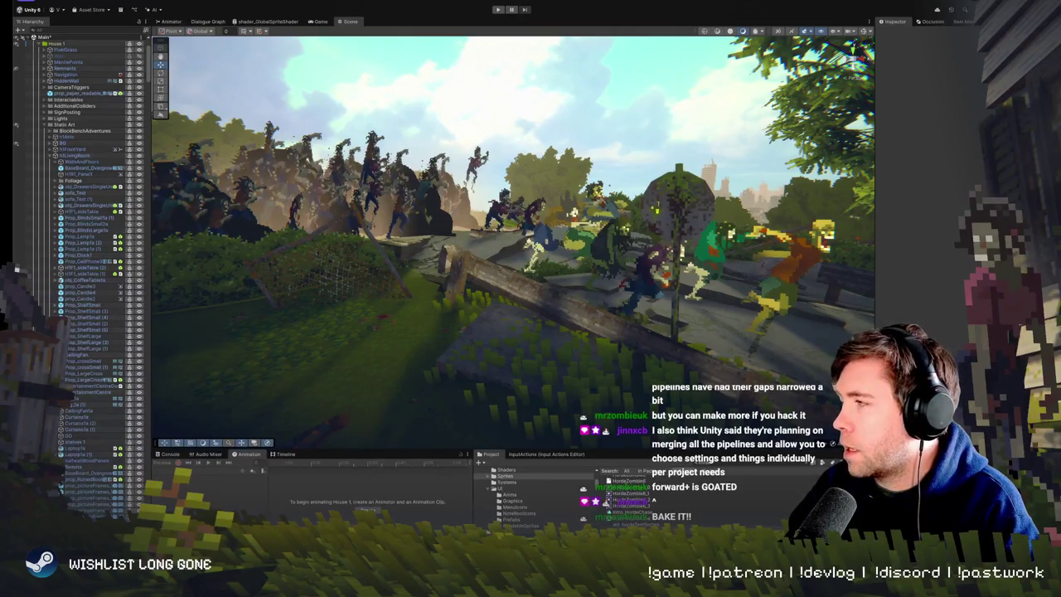
key(super+Tab)
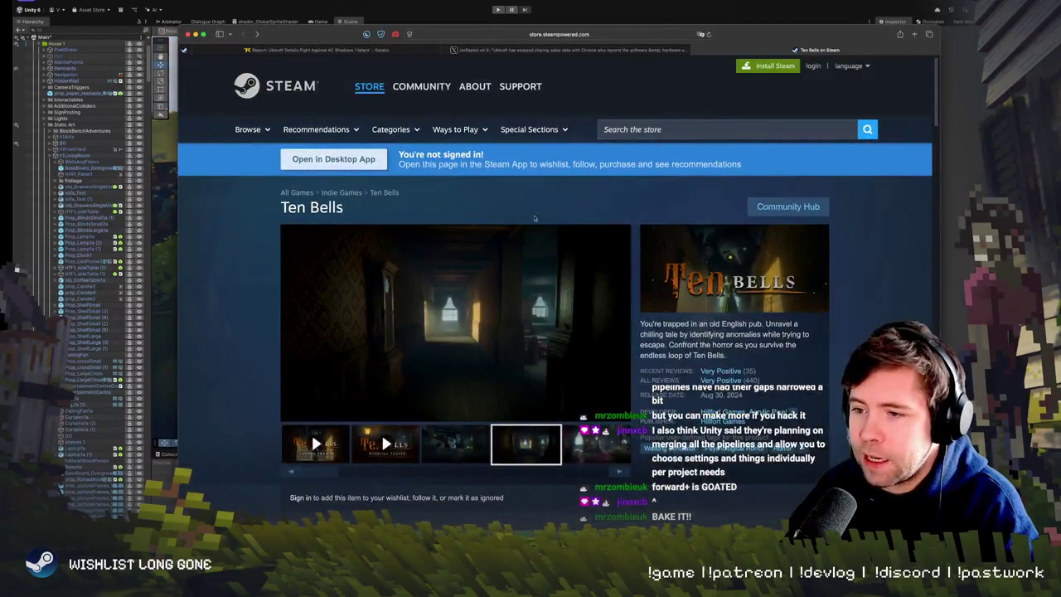
View the main screenshot full-size, step to the hallway and pub interior shots, then return to Unity.
click(497, 315)
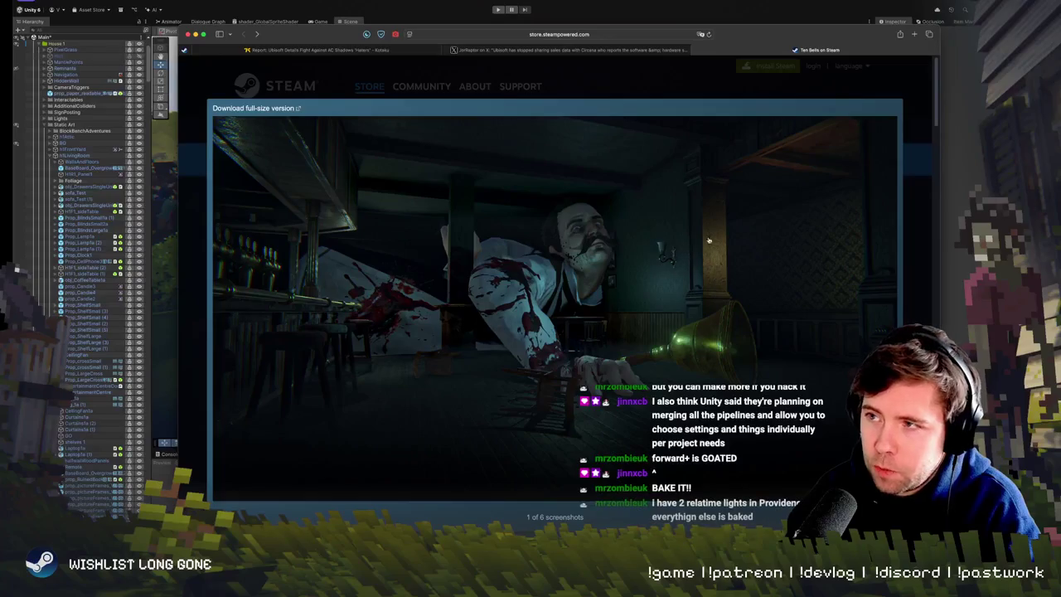
click(859, 143)
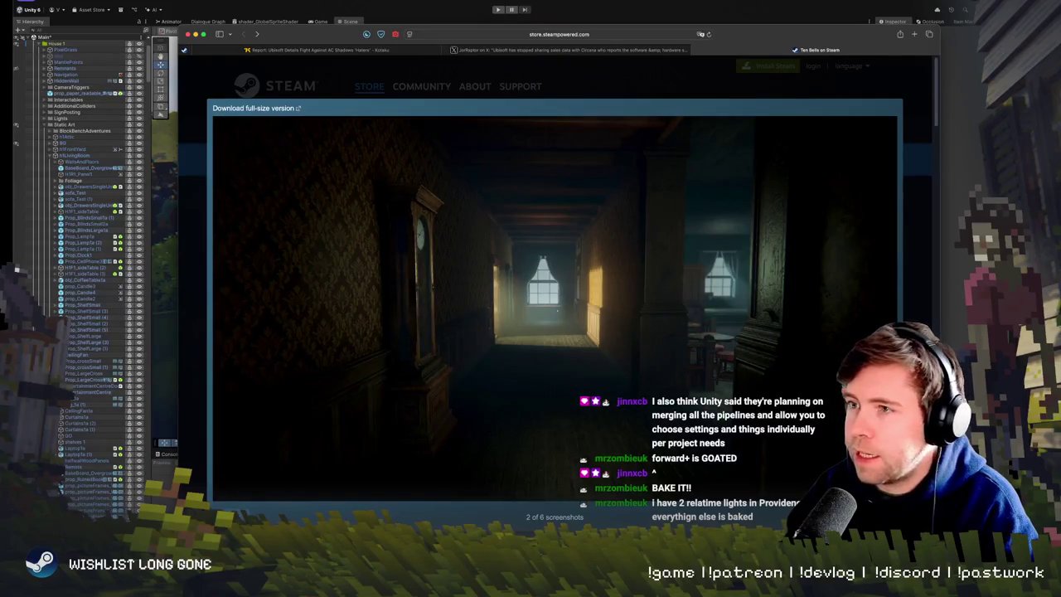
click(556, 280)
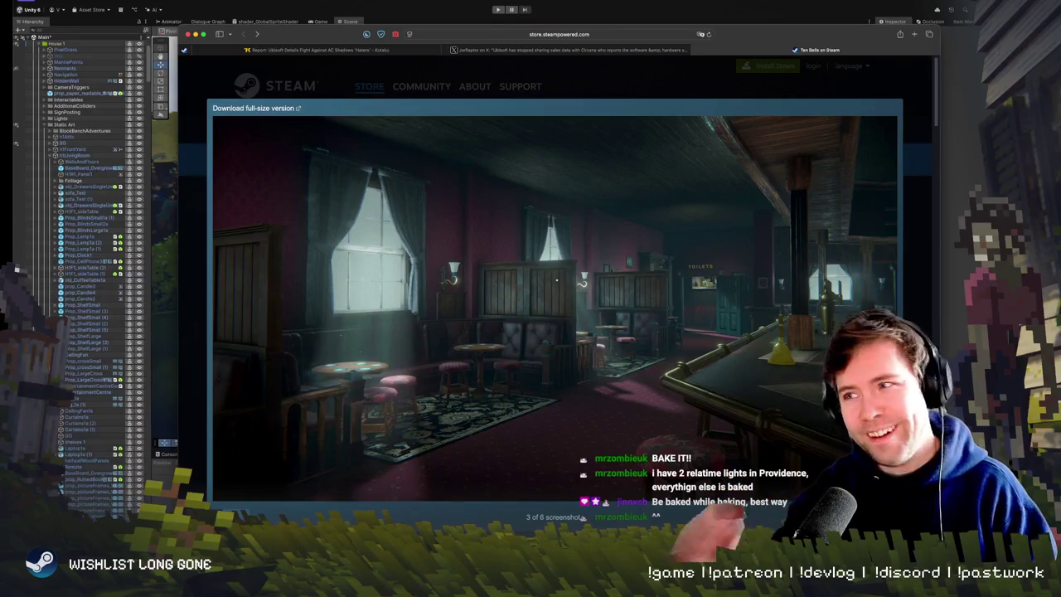
key(super+Tab)
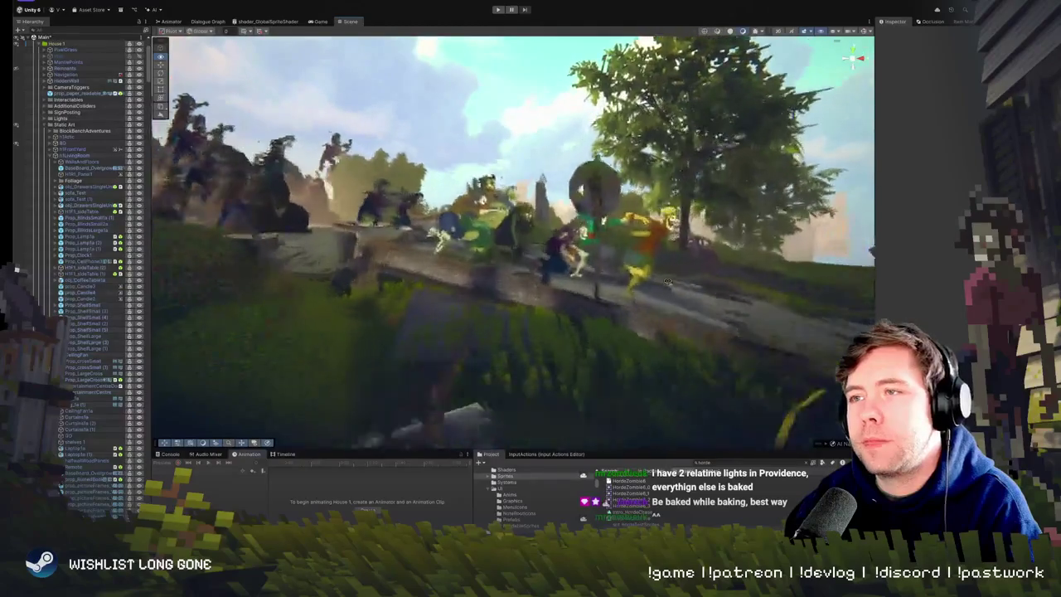
Enter Play mode with the toolbar Play button.
click(498, 9)
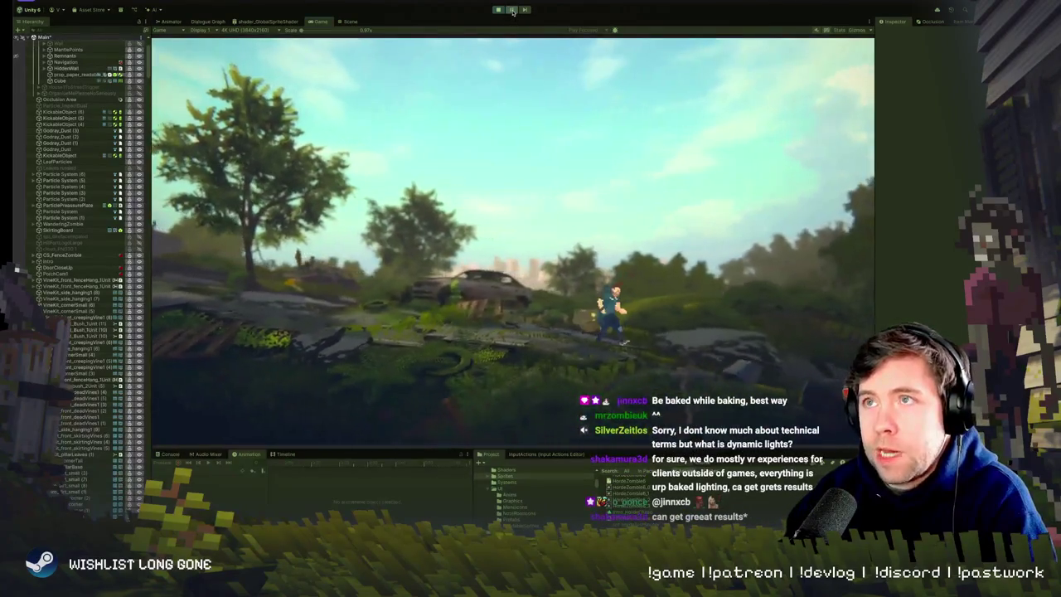
Run the player character right with D during the test, then exit Play mode.
key(ctrl+1)
scroll(51, 236, up, 5)
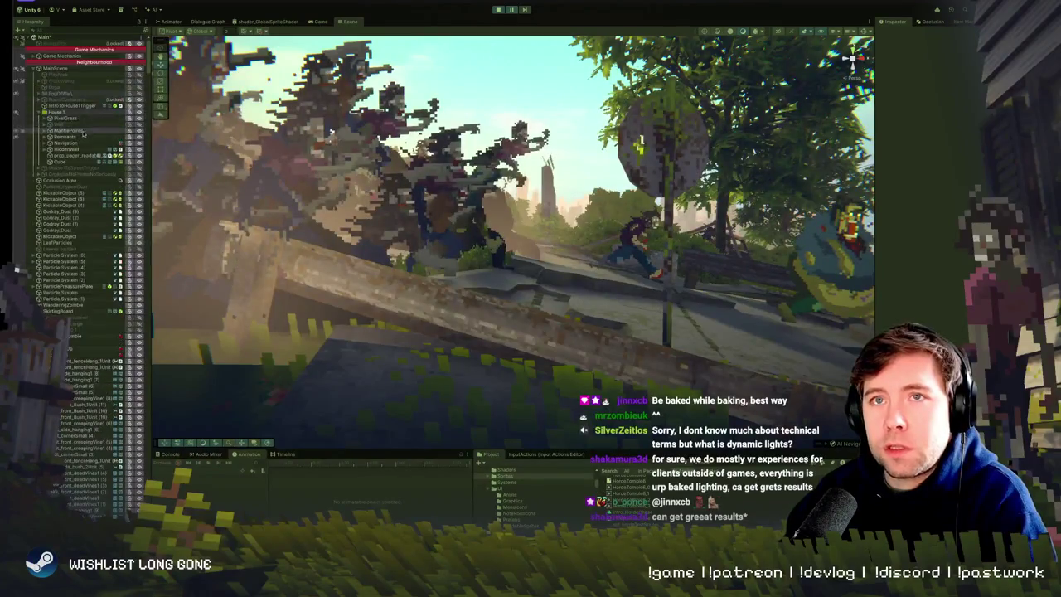
scroll(52, 236, down, 10)
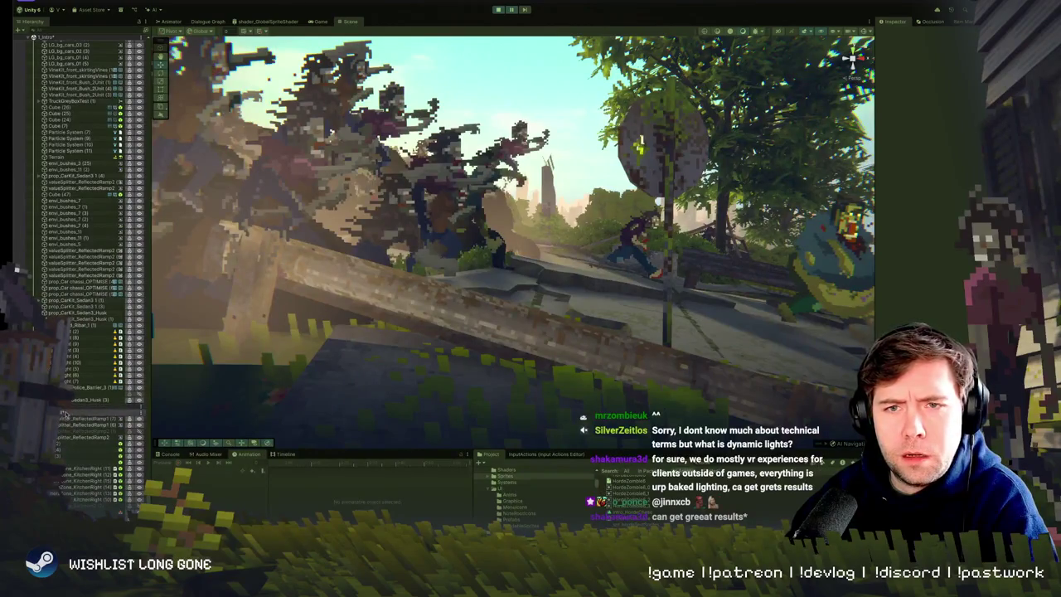
scroll(83, 274, down, 1)
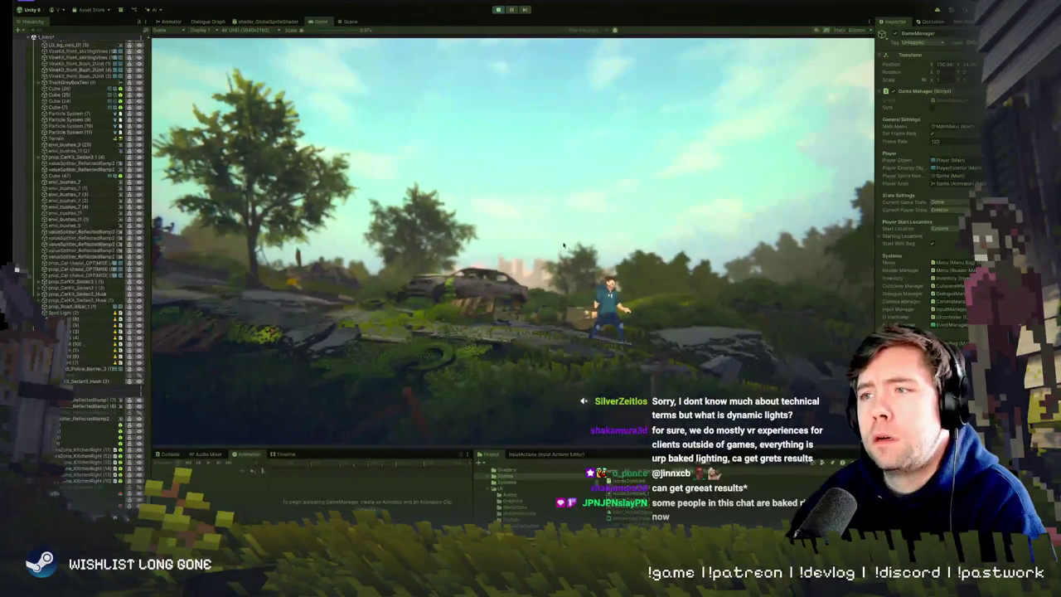
key(d)
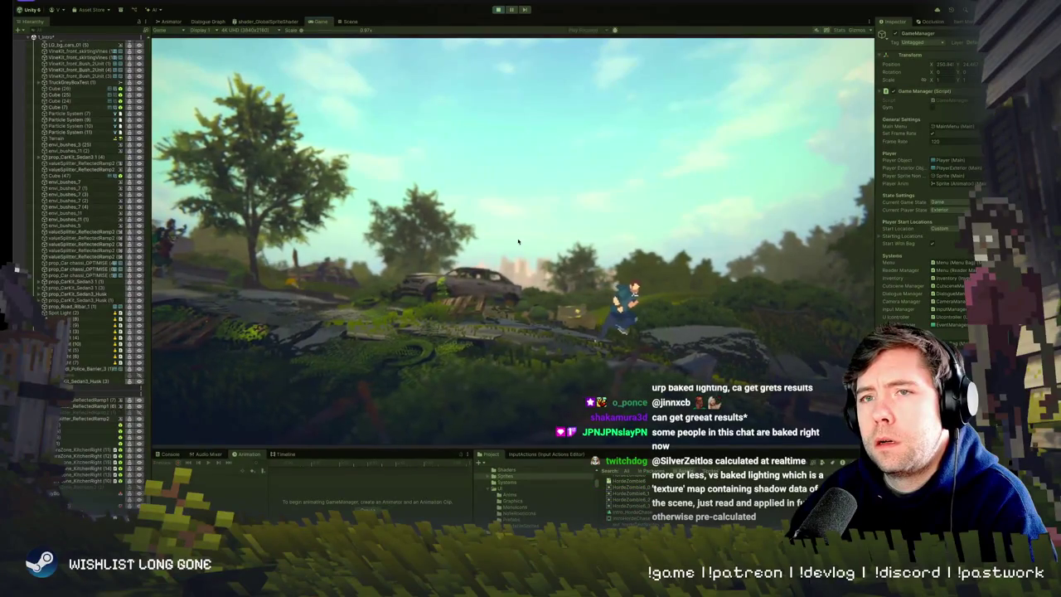
key(d)
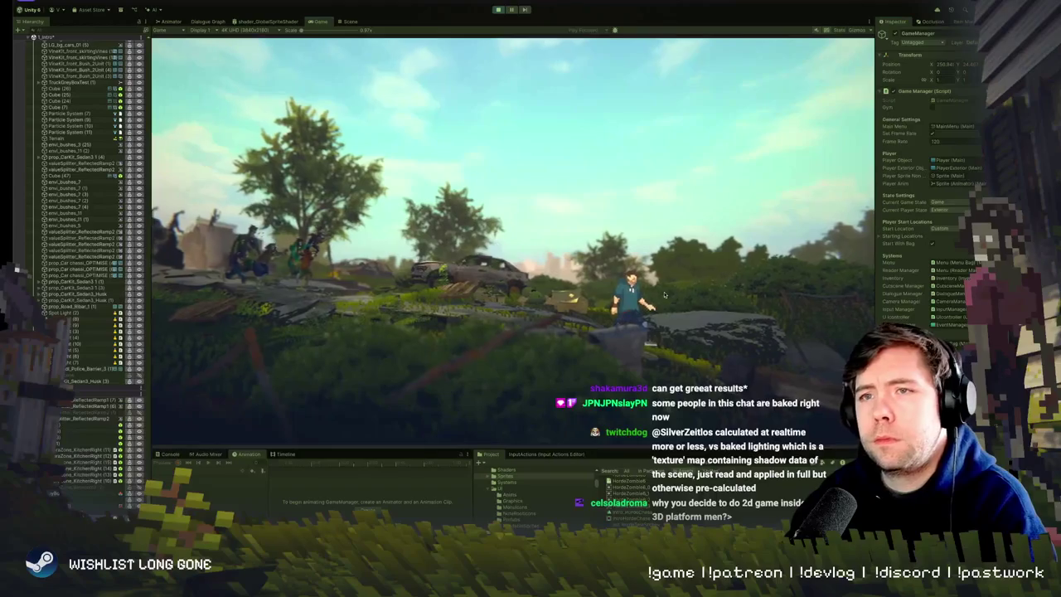
key(ctrl+p)
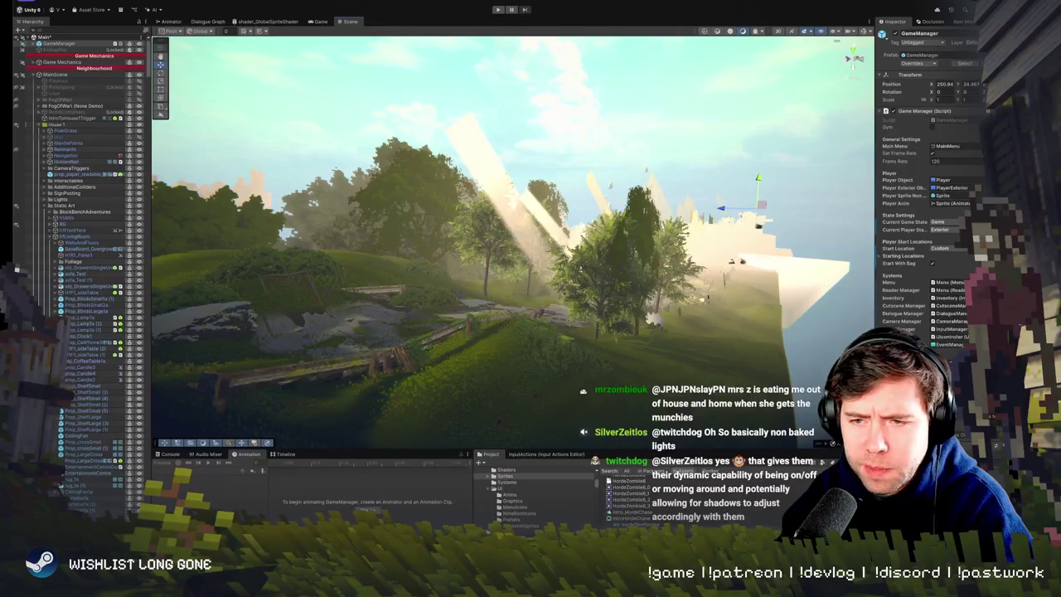
Swing the Scene camera round and fly it forward toward the wrecked car and trees.
drag(464, 286, 373, 254)
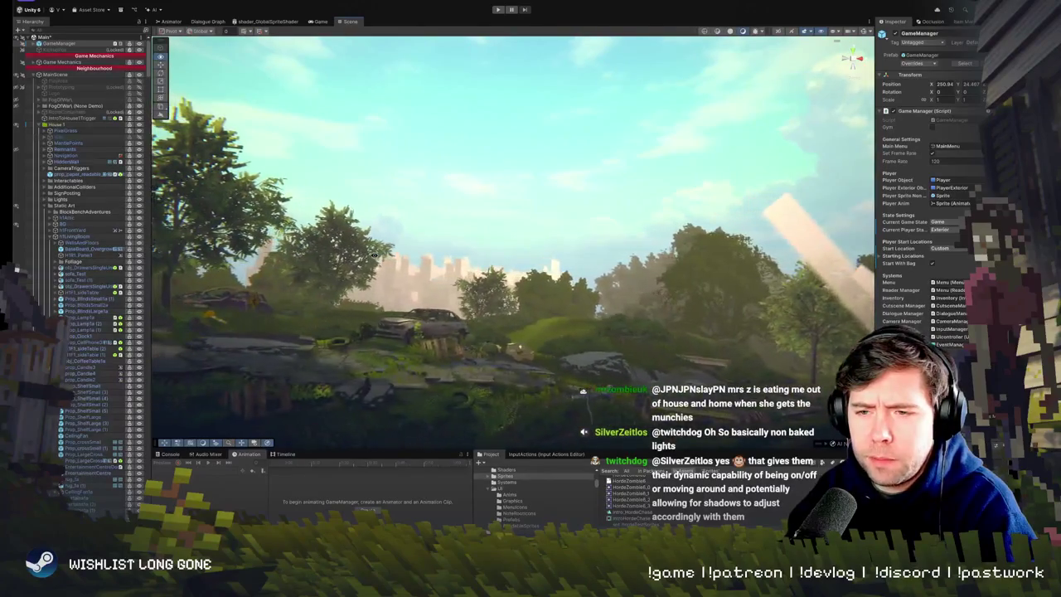
key(w)
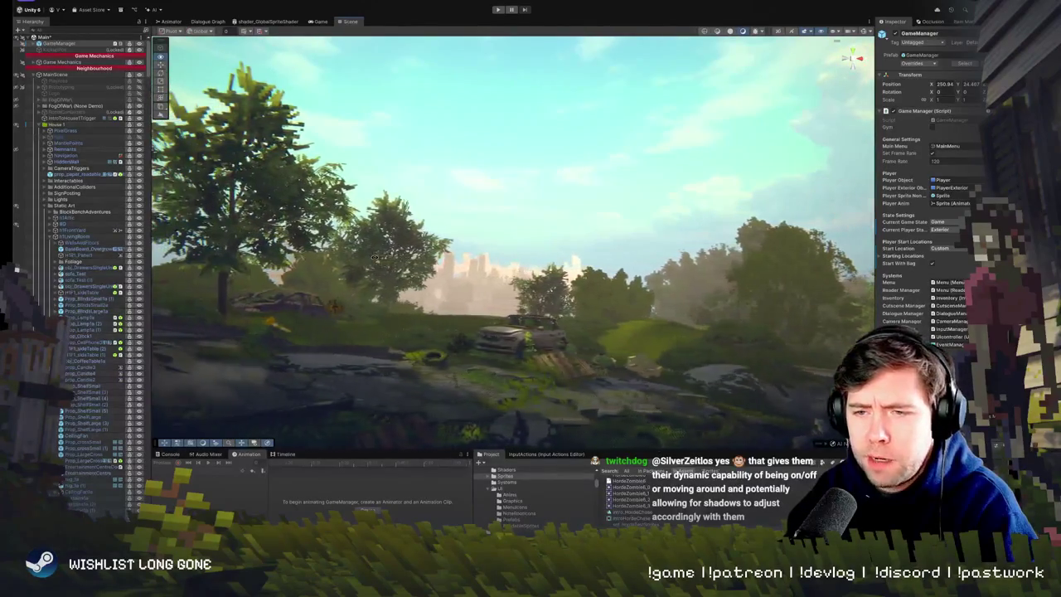
key(w)
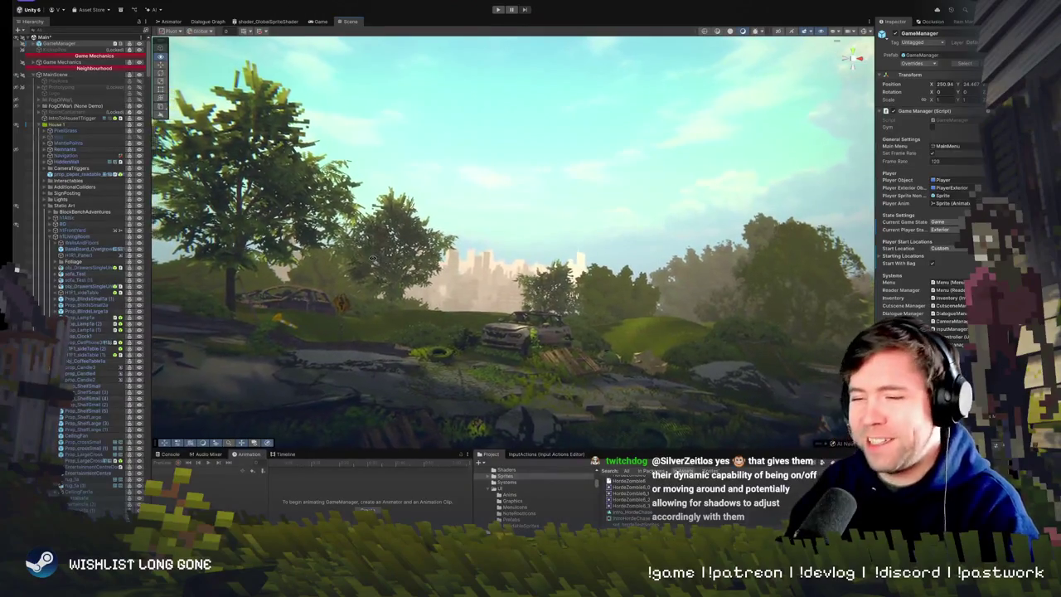
drag(373, 259, 359, 266)
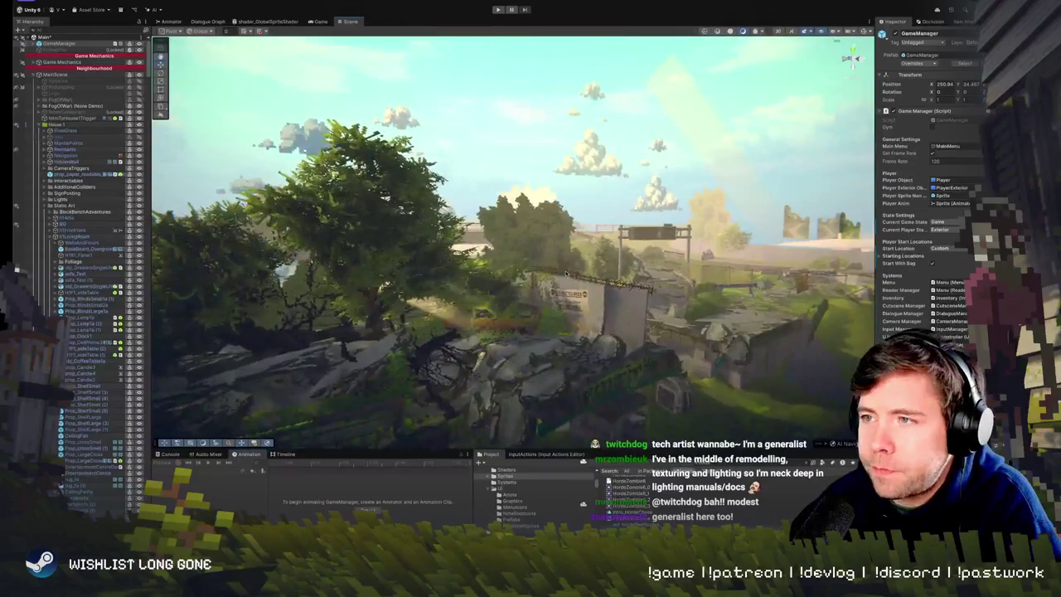
Frame the GameManager and orbit until the cutaway house is seen front-on.
key(f)
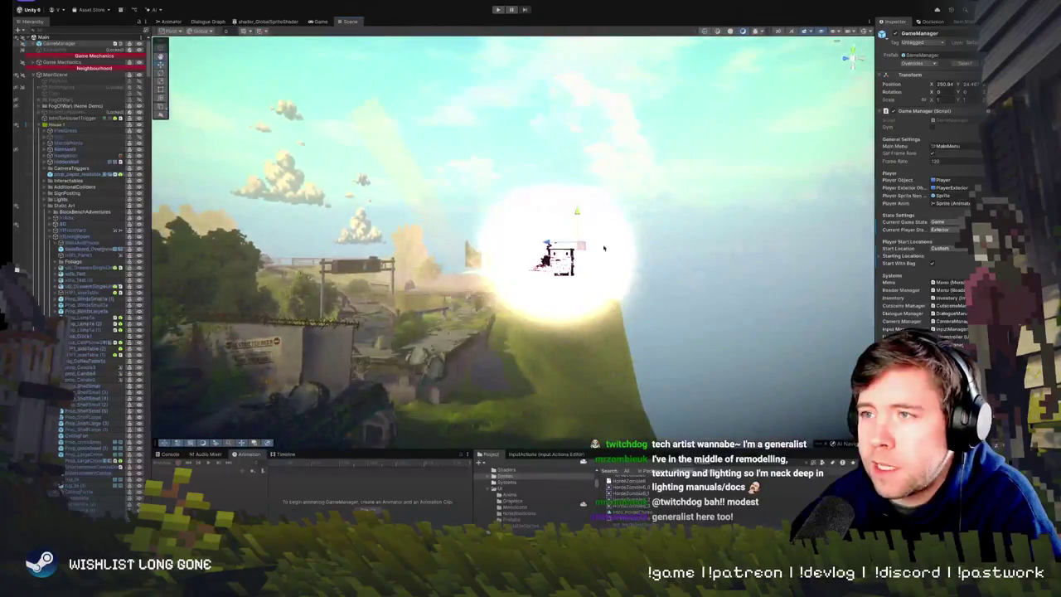
mouse_move(573, 286)
mouse_down()
mouse_move(515, 312)
mouse_move(481, 305)
mouse_up()
scroll(416, 293, down, 6)
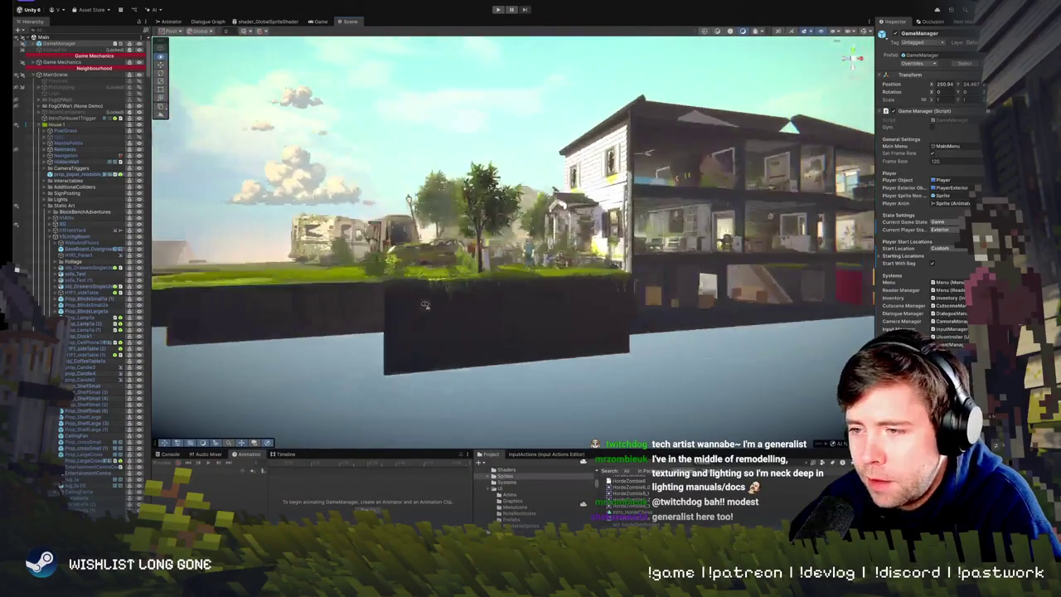
key(f)
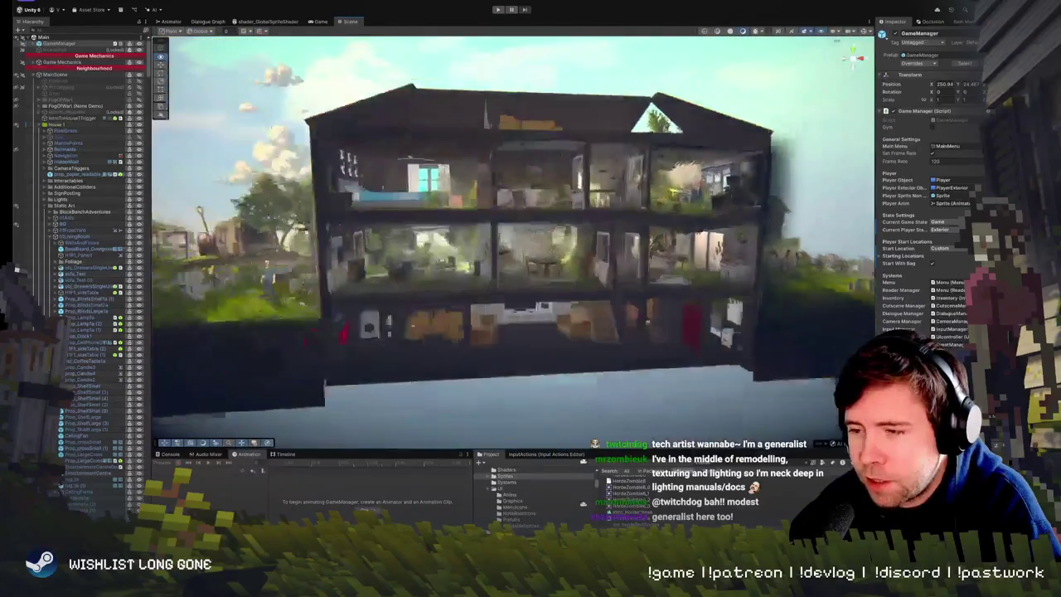
mouse_move(559, 294)
mouse_down()
mouse_move(554, 314)
mouse_move(488, 308)
mouse_move(569, 296)
mouse_move(422, 317)
mouse_move(269, 125)
mouse_up()
scroll(449, 306, up, 6)
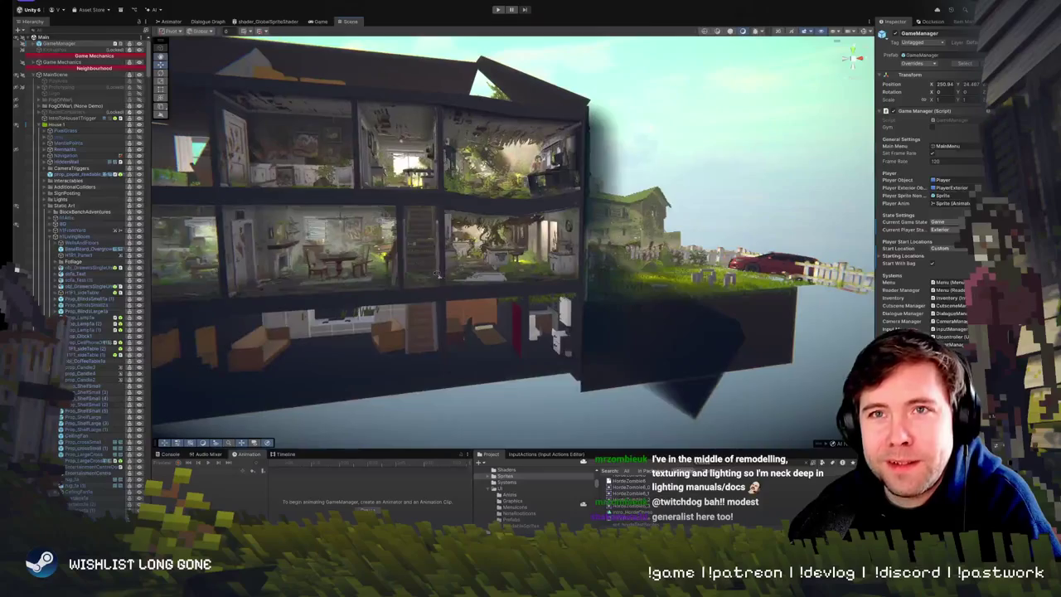
scroll(270, 126, up, 1)
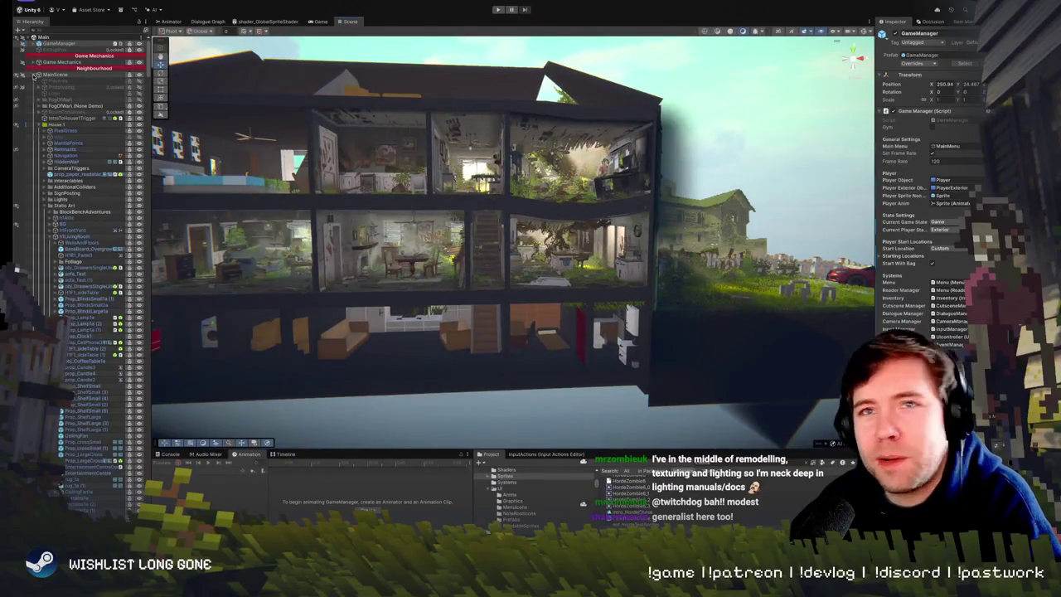
Collapse MainScene and 6_StripMall in the Hierarchy, then deselect 1_Intro.
click(33, 74)
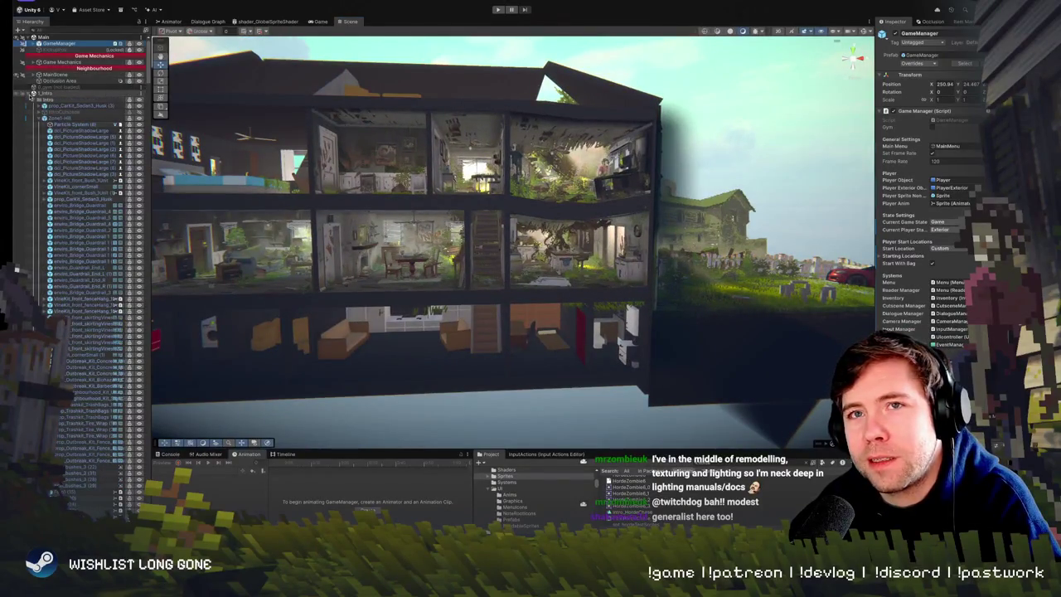
click(28, 94)
click(28, 138)
click(90, 241)
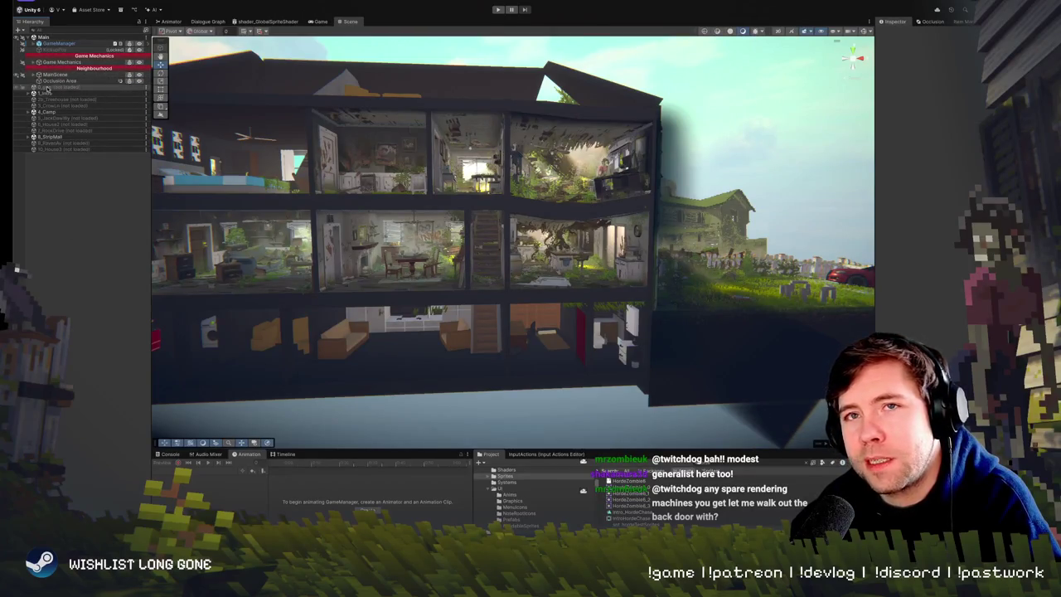
Expand the Main scene and MainScene in the Hierarchy and select House 1.
click(27, 38)
click(27, 38)
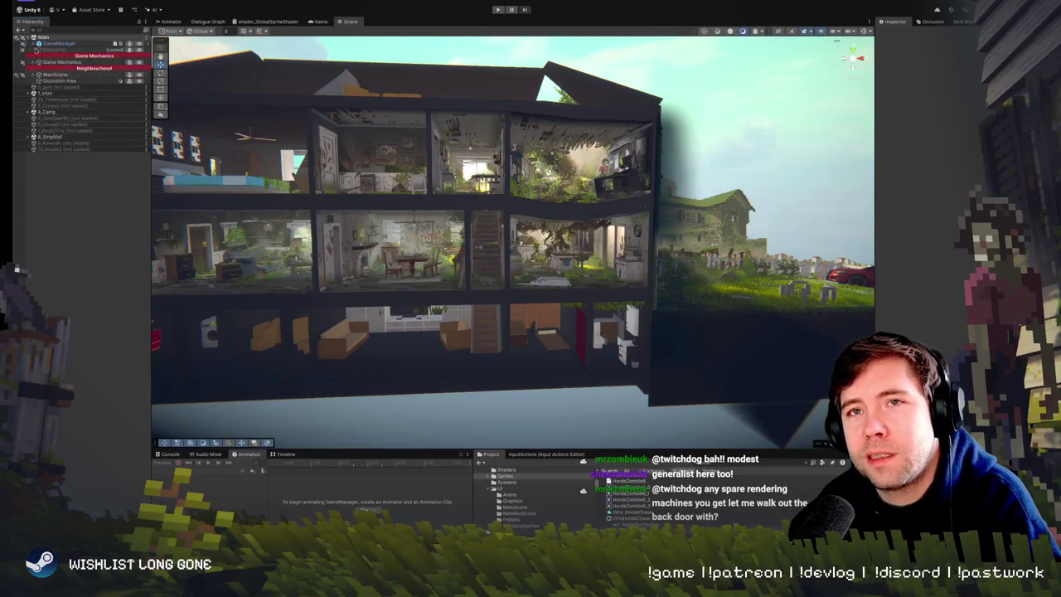
click(34, 74)
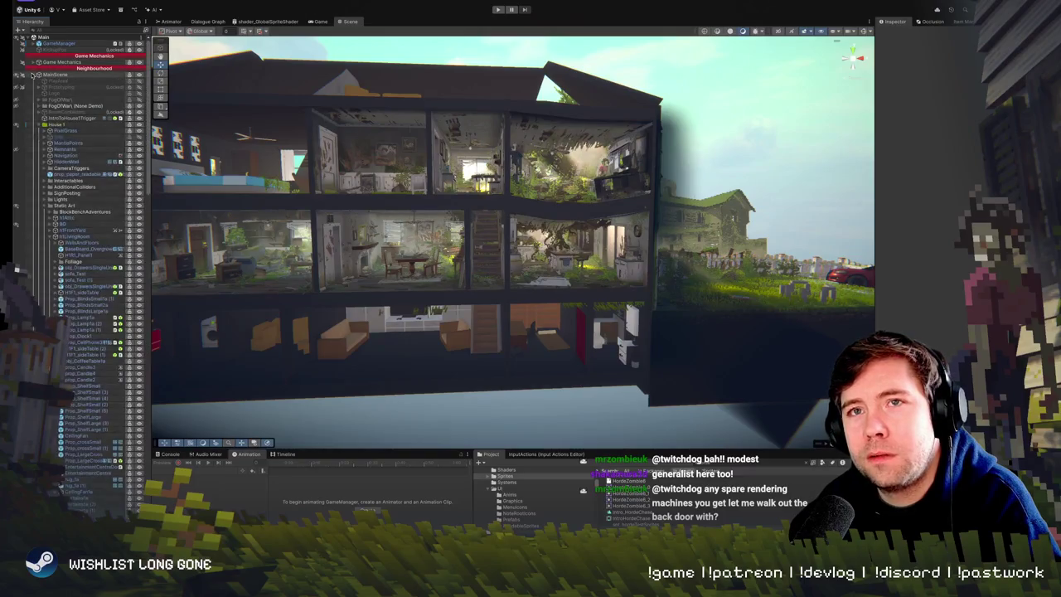
click(40, 126)
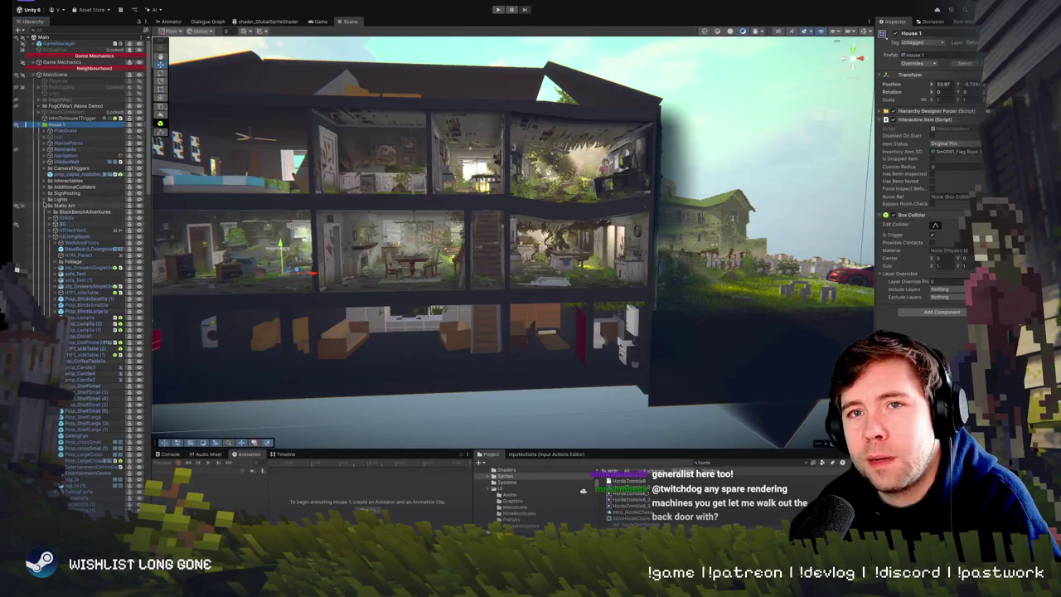
Inspect House 1's children (Wall, Effects, Lights) and step up toward the Navigation group.
click(45, 206)
click(62, 137)
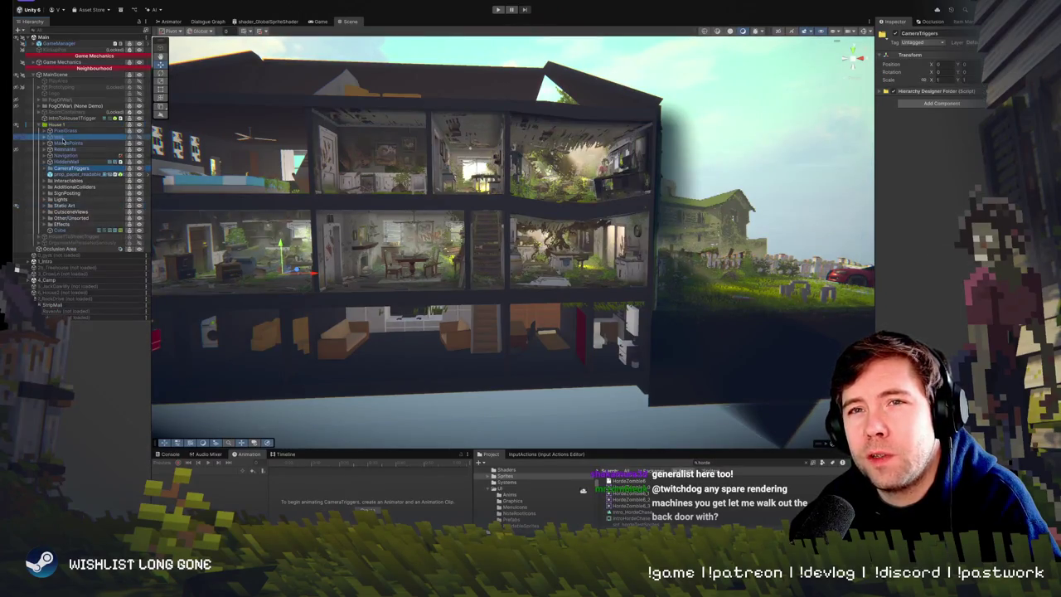
click(66, 225)
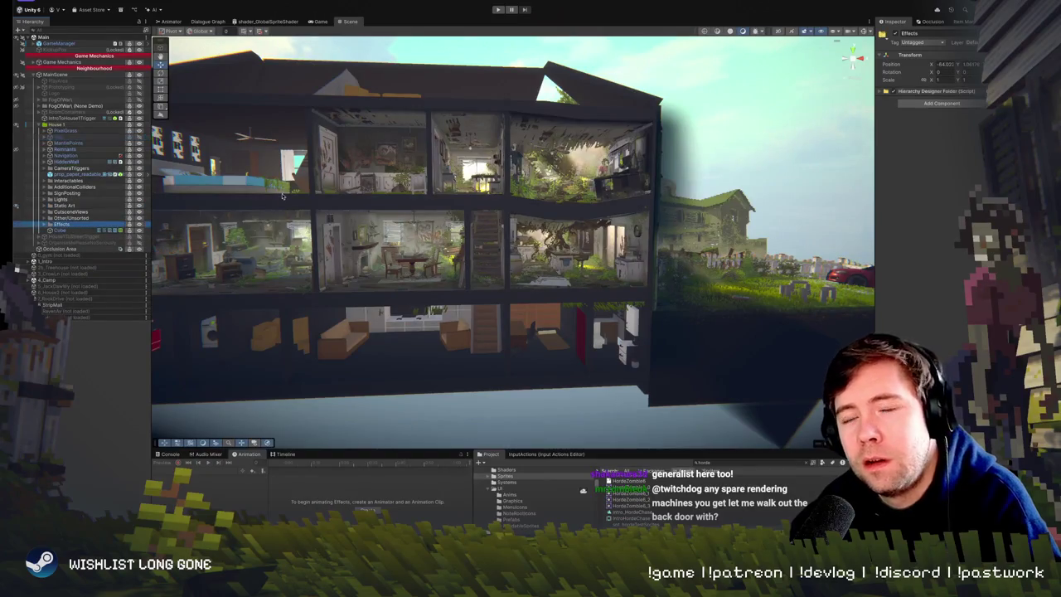
key(Up)
key(Up)
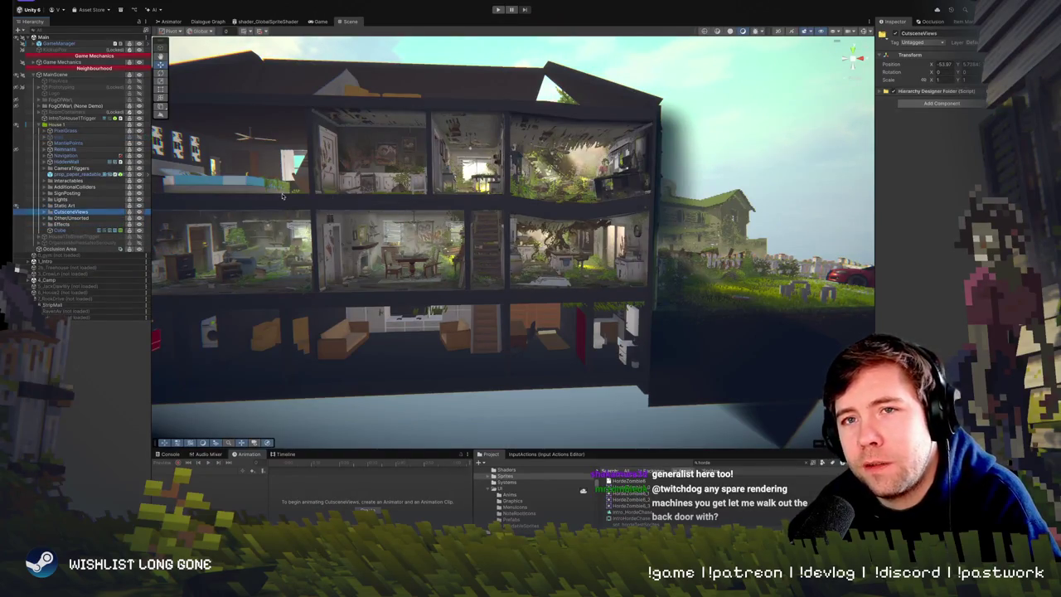
key(Up)
key(Up)
key(f)
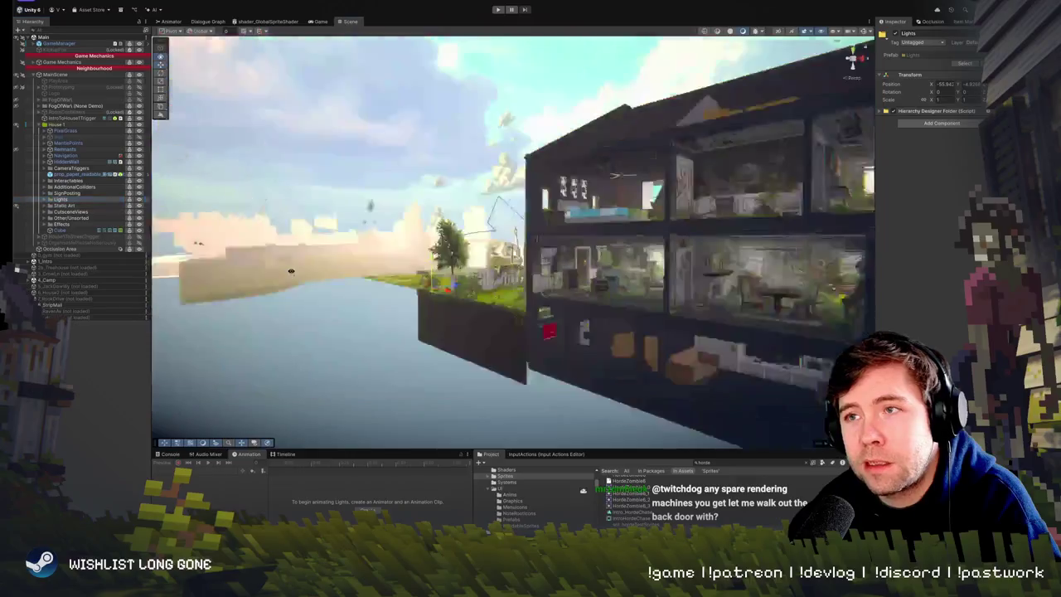
key(Up)
key(Up)
key(Up)
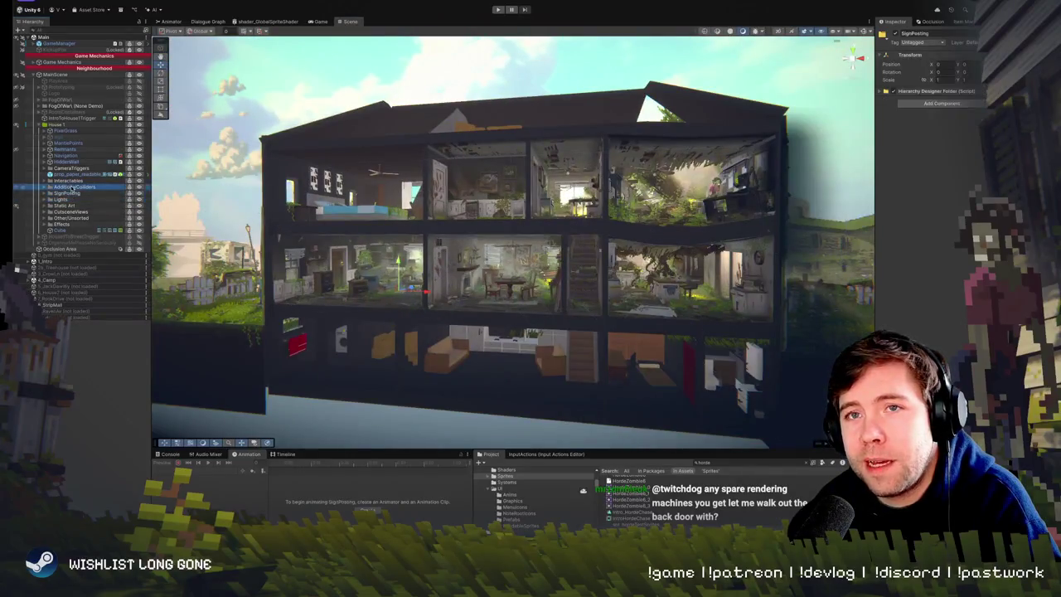
key(Up)
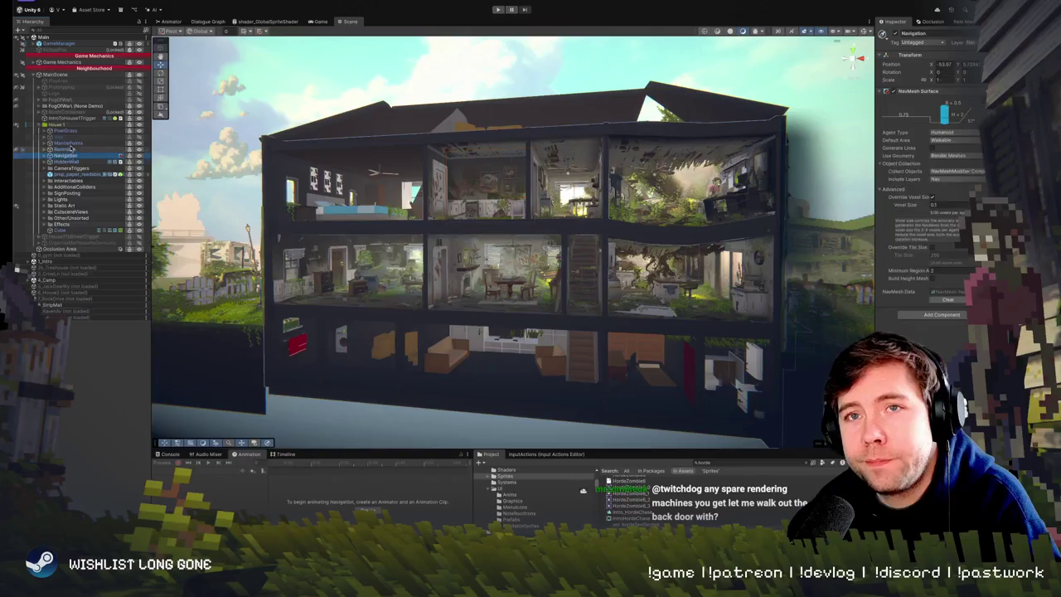
drag(460, 267, 478, 267)
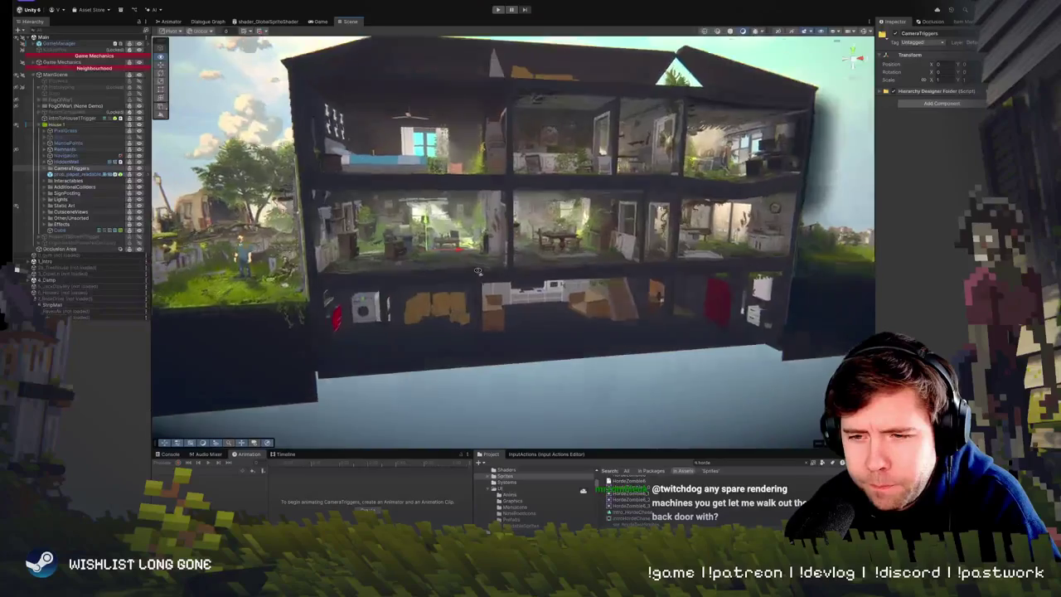
Orbit and zoom the Scene view from the cutaway house to the zombie horde on the path.
scroll(478, 265, up, 5)
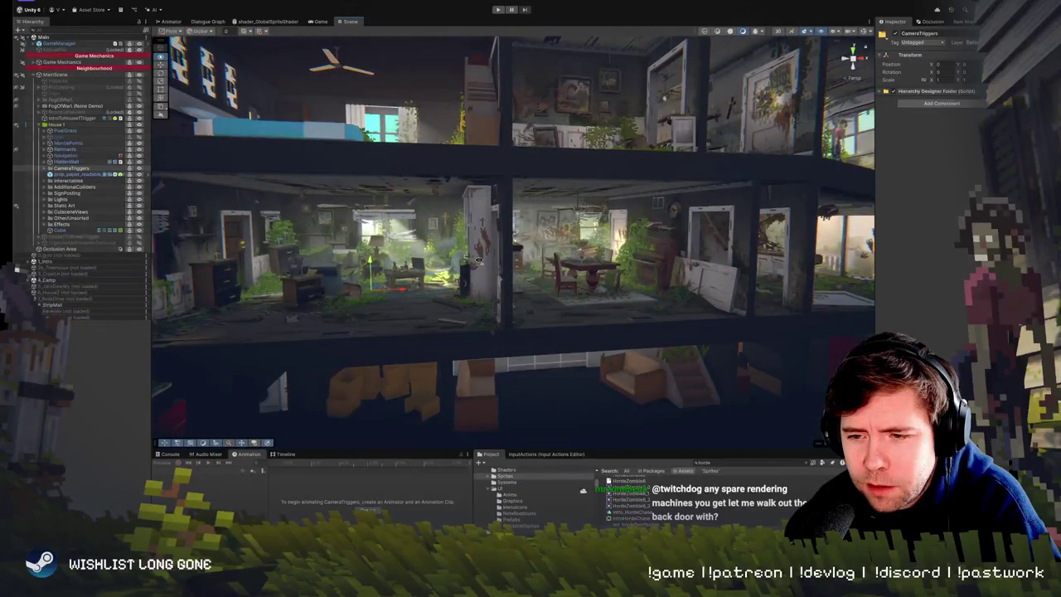
scroll(478, 259, down, 5)
mouse_move(478, 260)
mouse_down()
mouse_move(269, 238)
mouse_move(378, 229)
mouse_move(434, 254)
mouse_up()
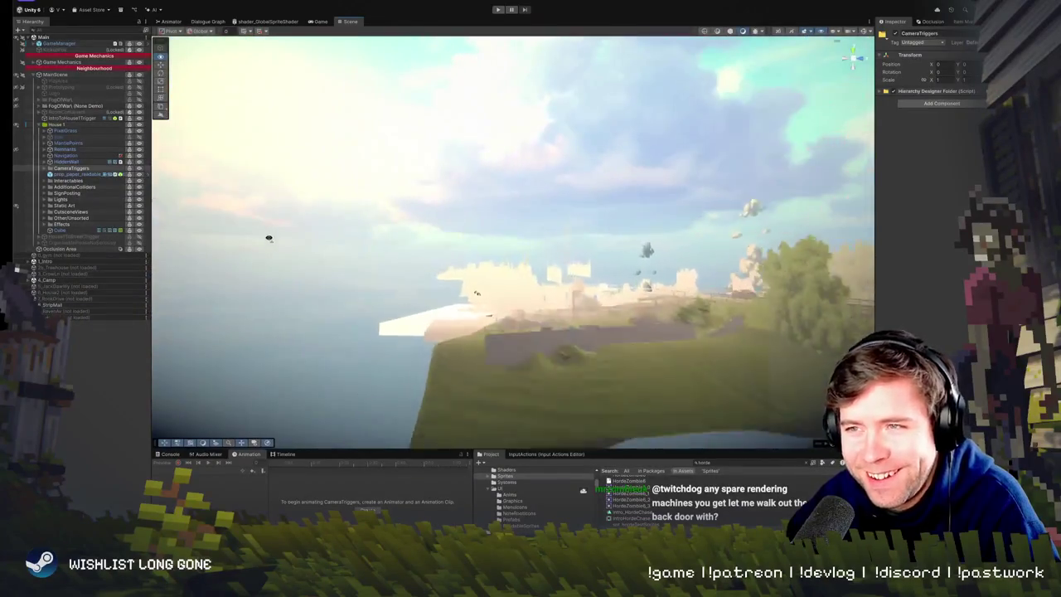
scroll(268, 238, up, 10)
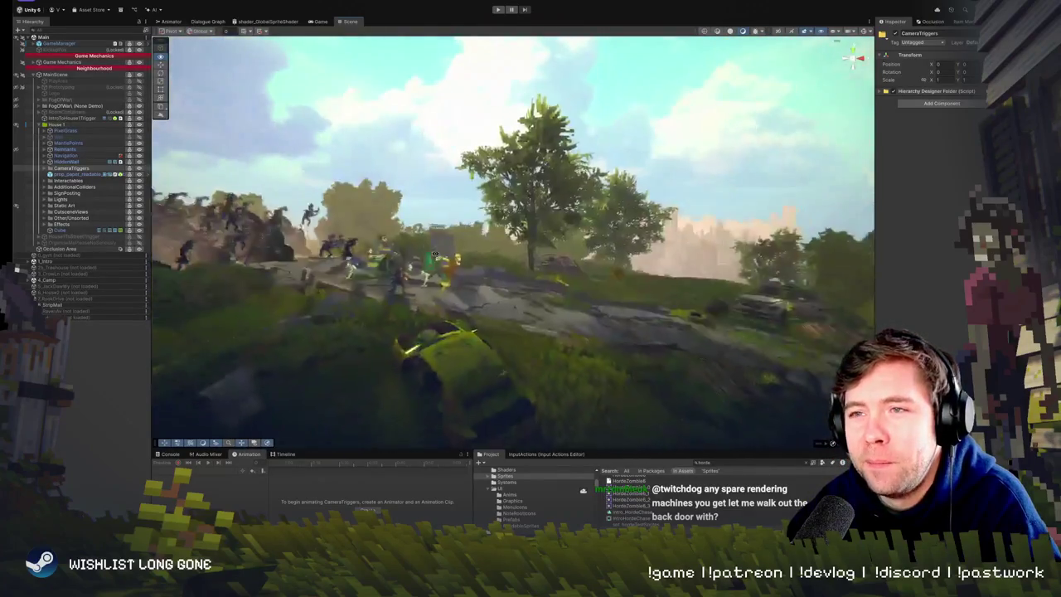
scroll(434, 253, up, 6)
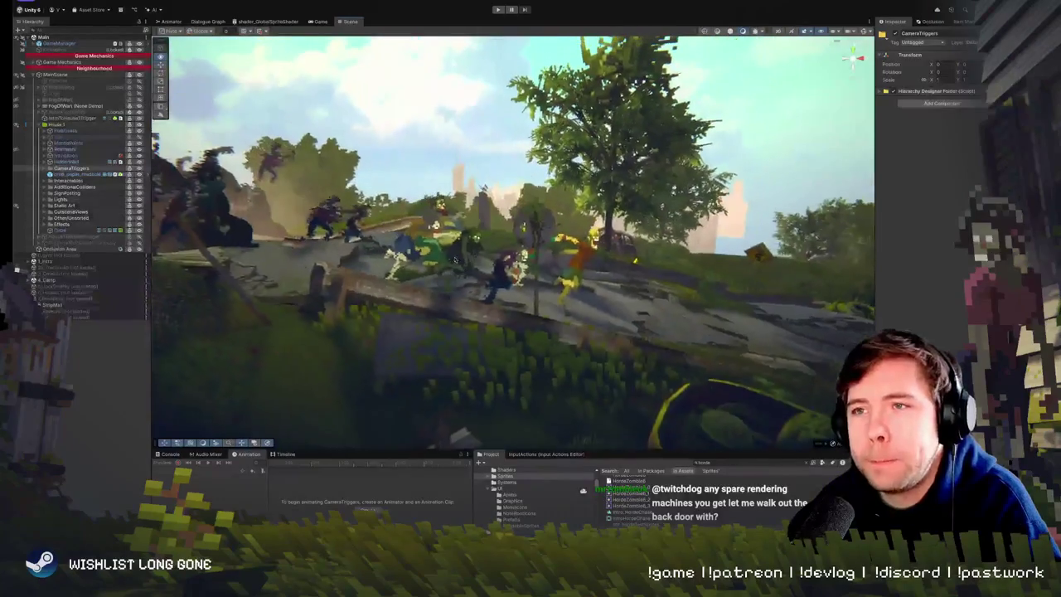
drag(582, 265, 535, 278)
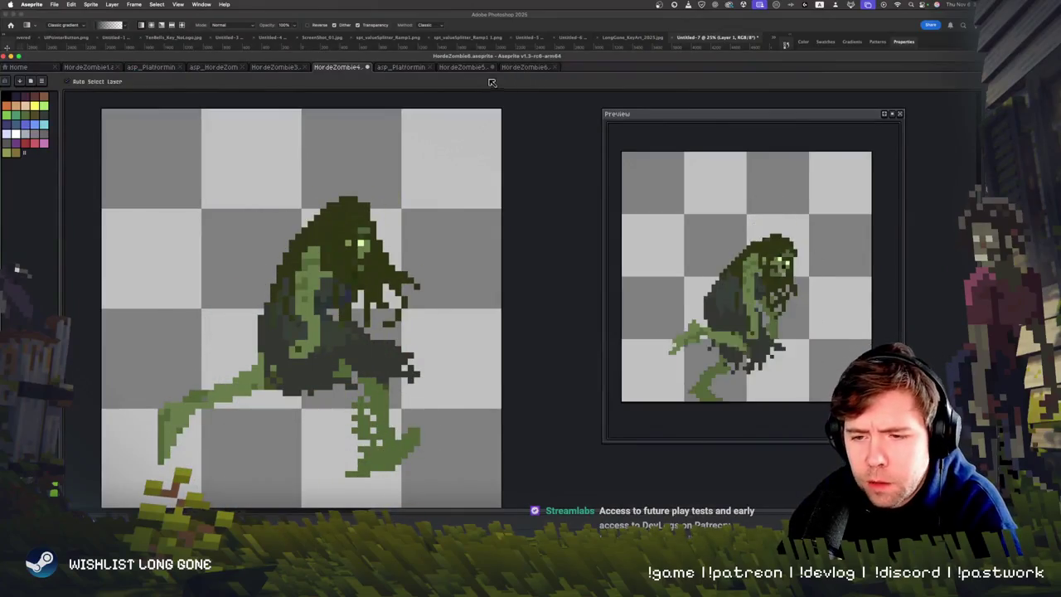
Maximise the Aseprite window and toggle between the Pencil and Move tools.
key(b)
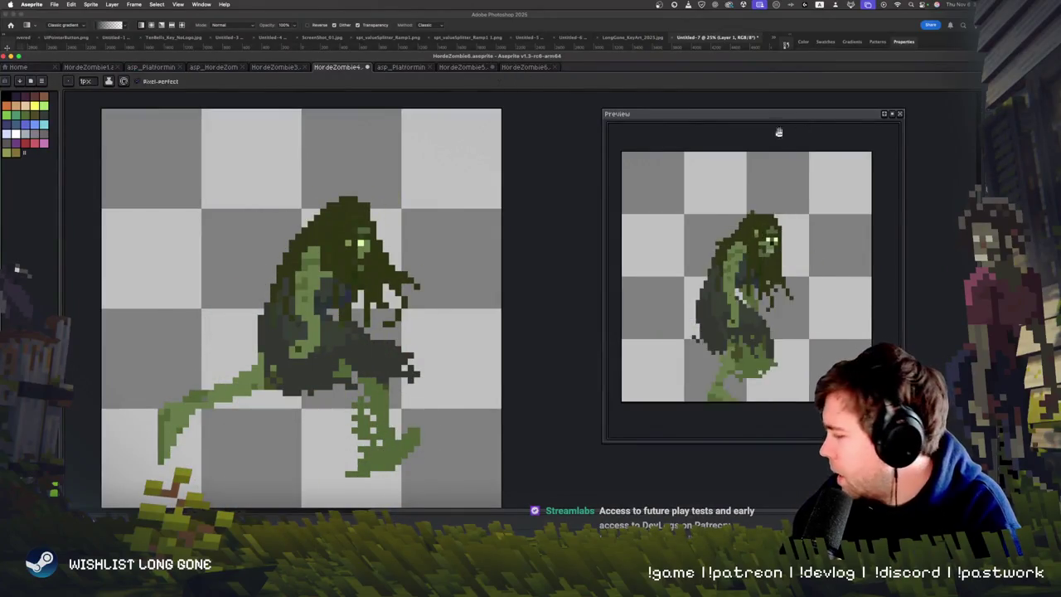
key(ctrl+alt+Return)
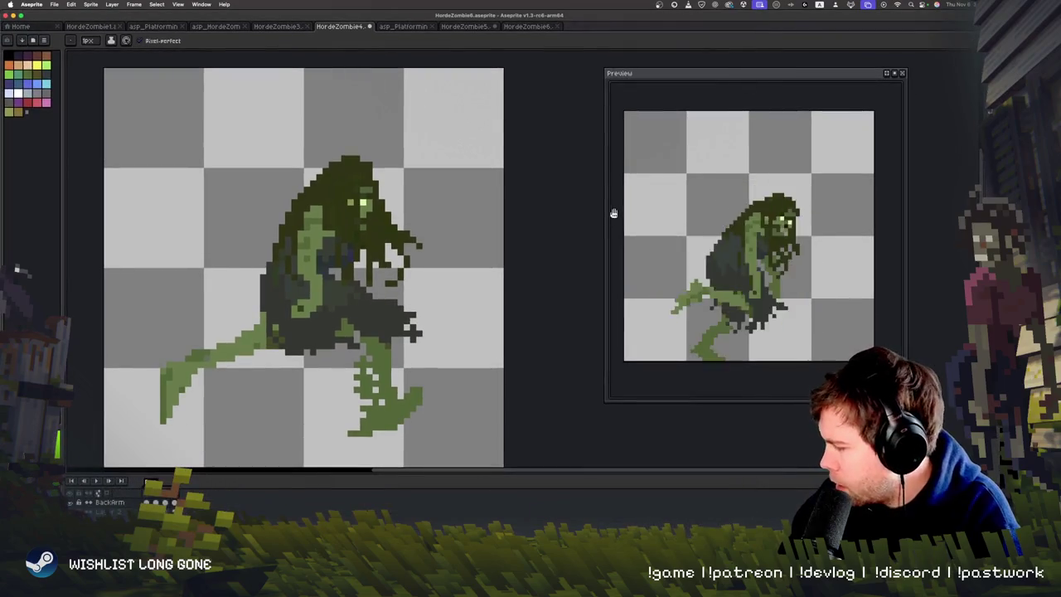
key(v)
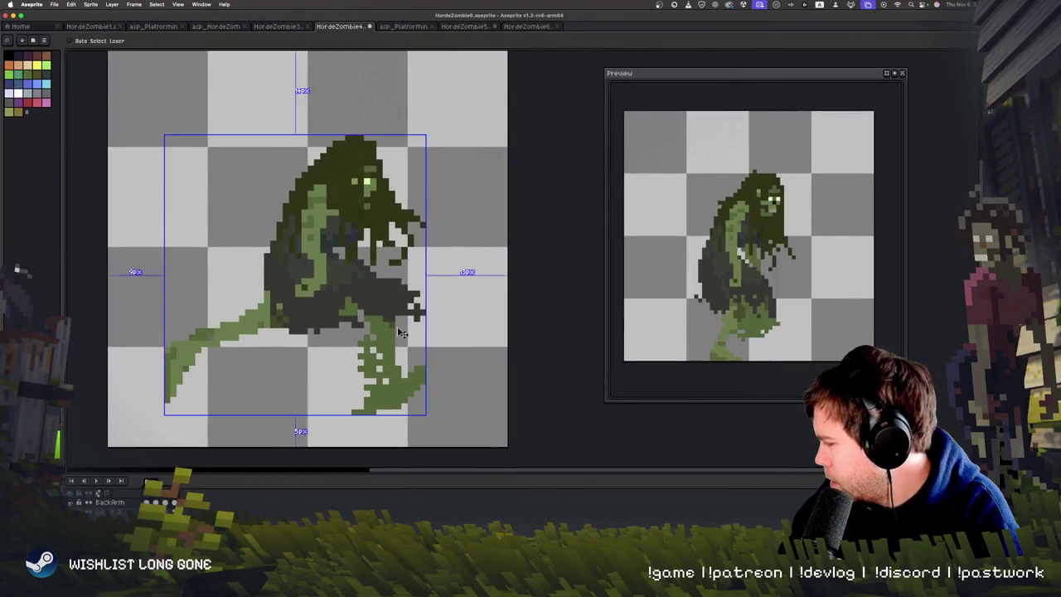
right_click(468, 250)
key(Escape)
key(b)
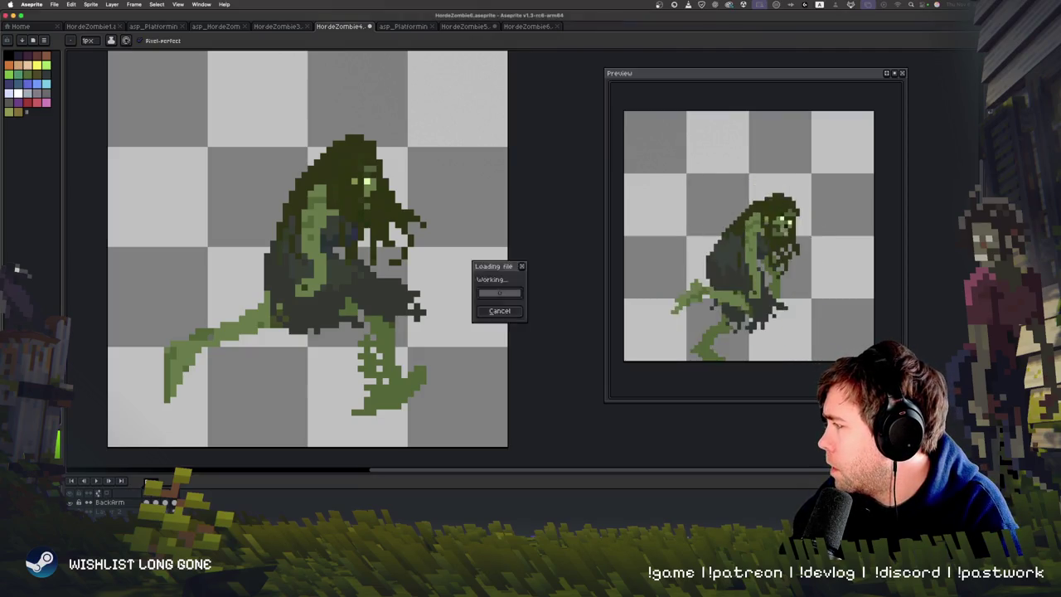
Close HordeZombie7 and look through the asp_Platforming, HordeZombie4 and HordeZombie3 sprites.
scroll(487, 147, right, 3)
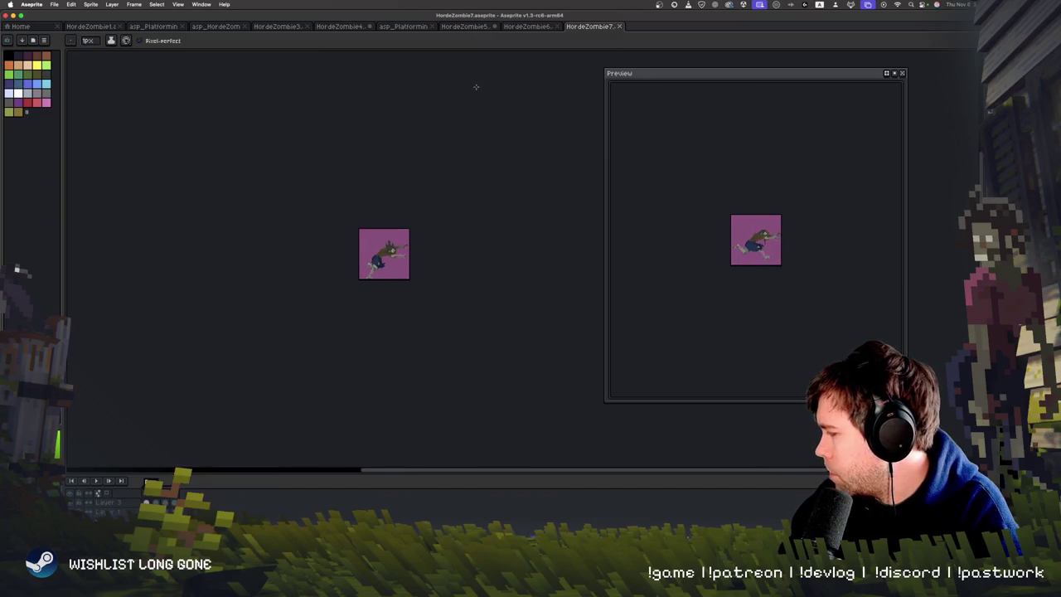
click(620, 26)
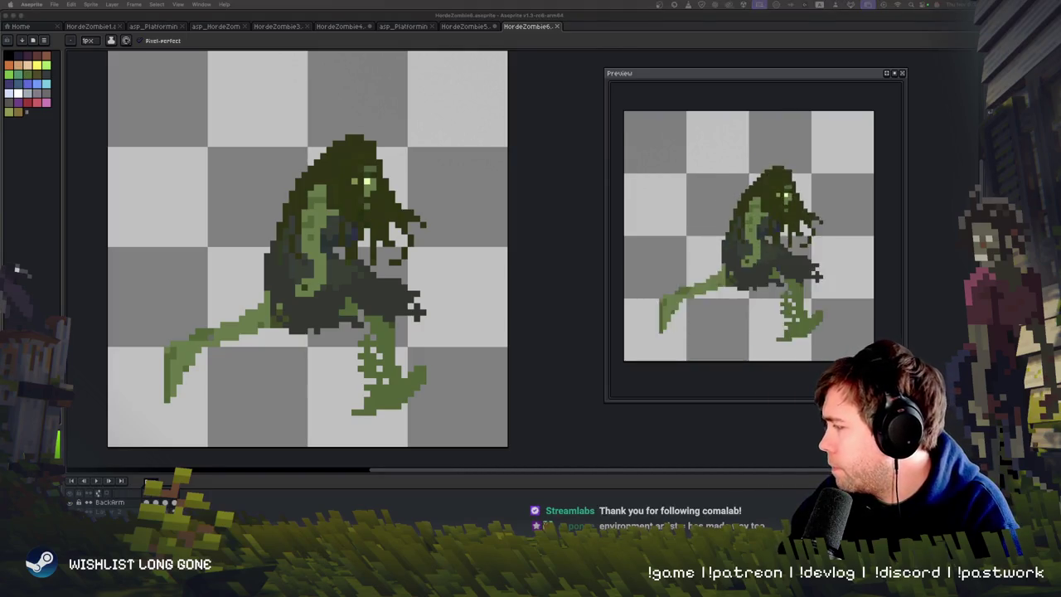
click(403, 26)
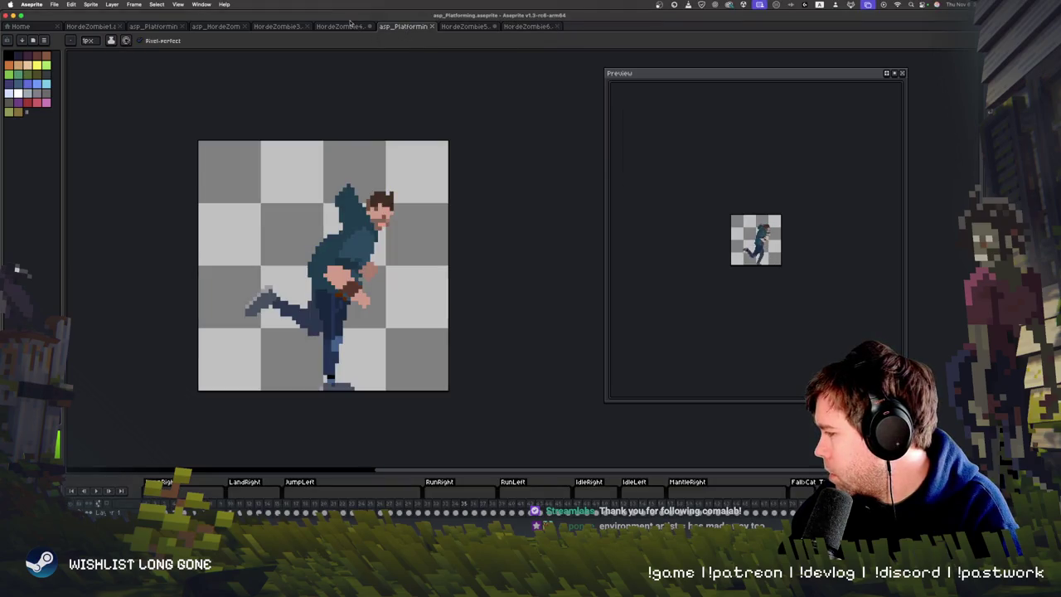
click(350, 25)
click(277, 26)
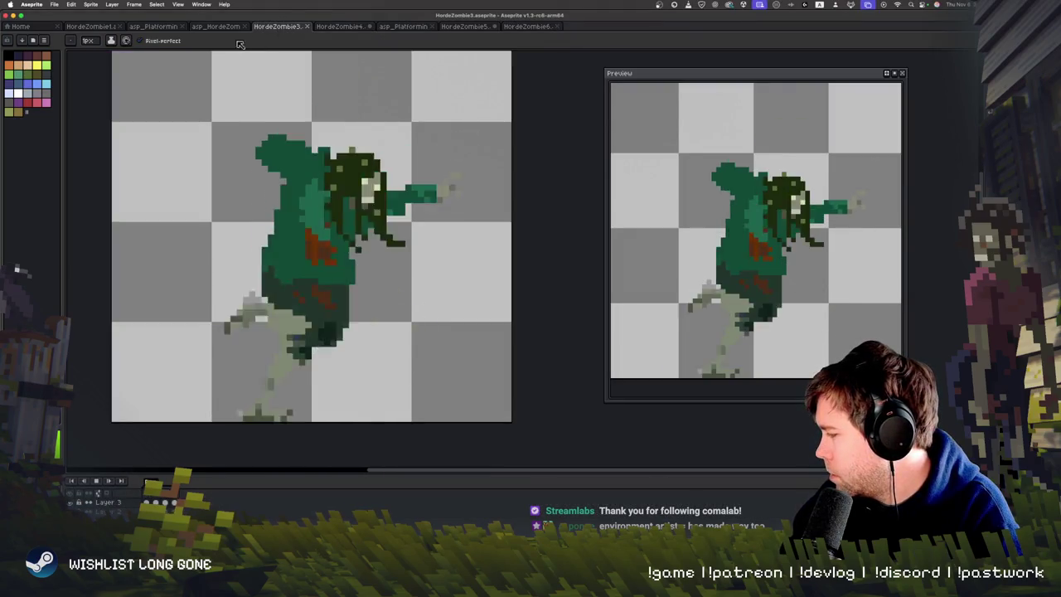
Switch to asp_HordeZombie3, step a frame, and try Open in Folder from its tab menu.
click(217, 27)
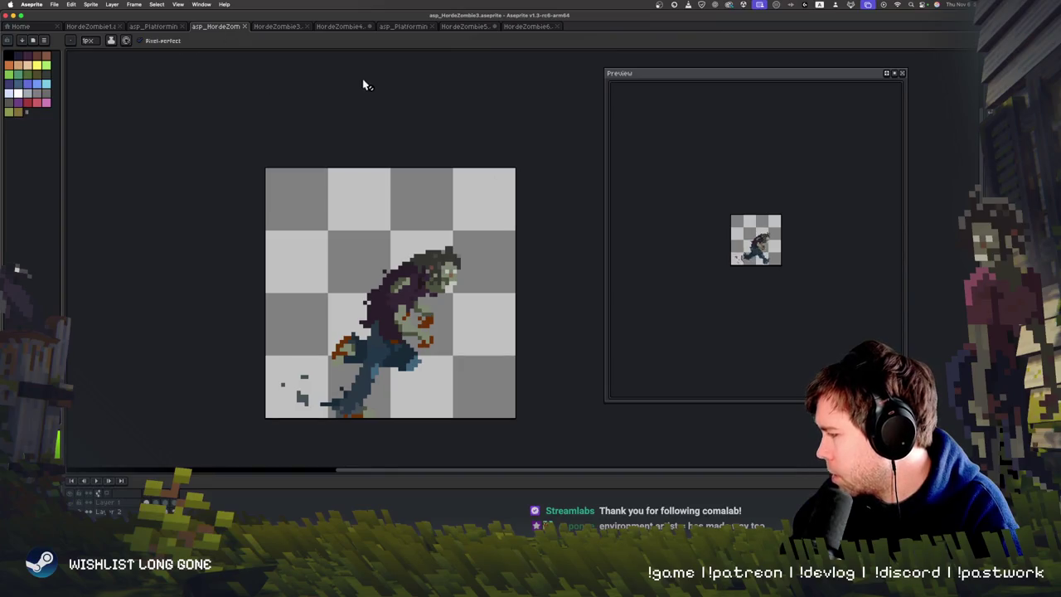
key(Right)
key(Right)
key(Right)
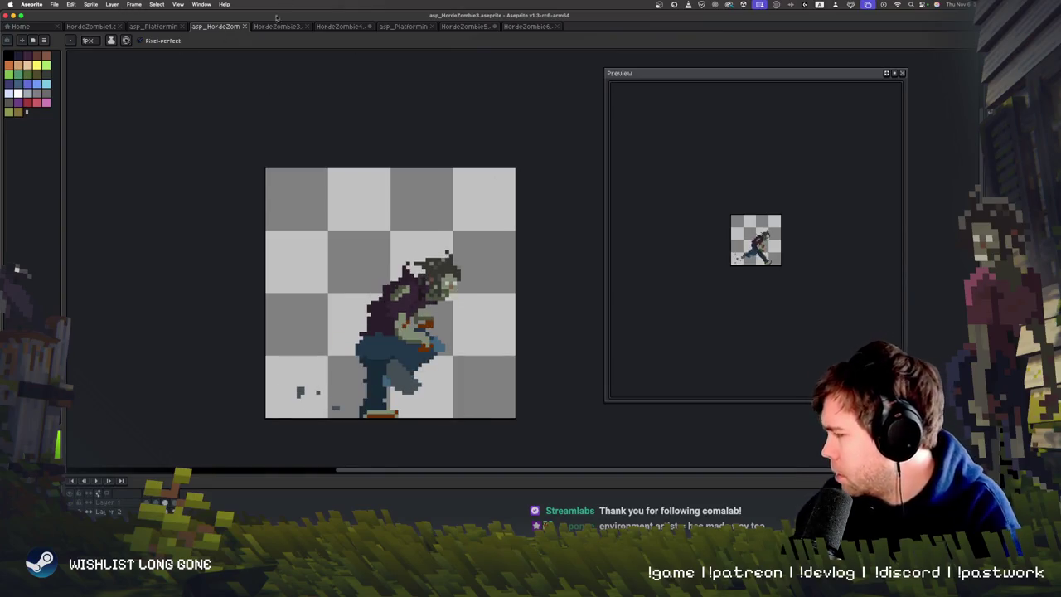
right_click(232, 28)
click(243, 58)
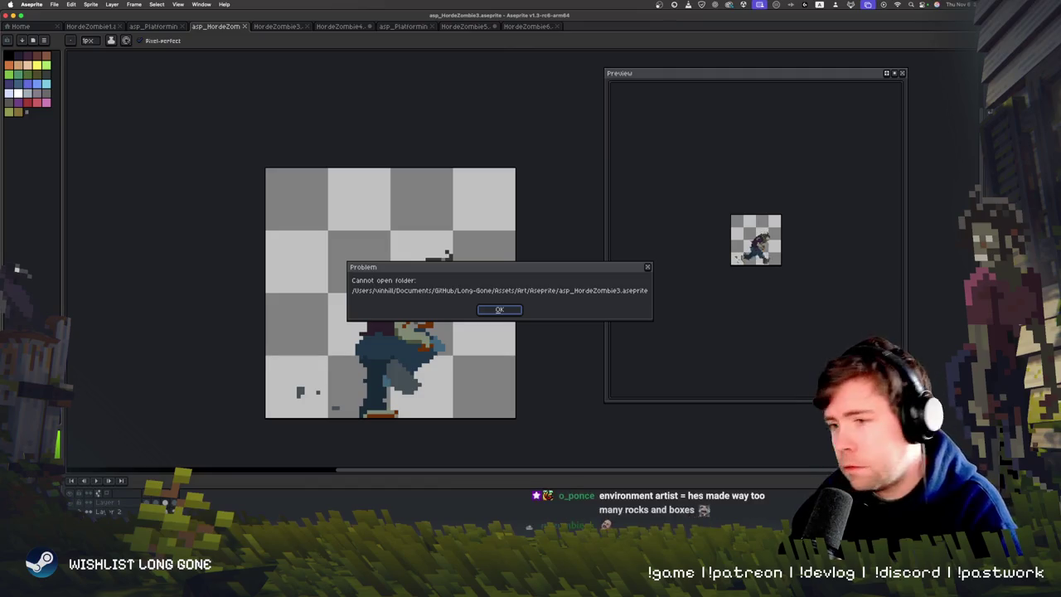
Dismiss the folder error and play the asp_HordeZombie3 run animation.
click(499, 309)
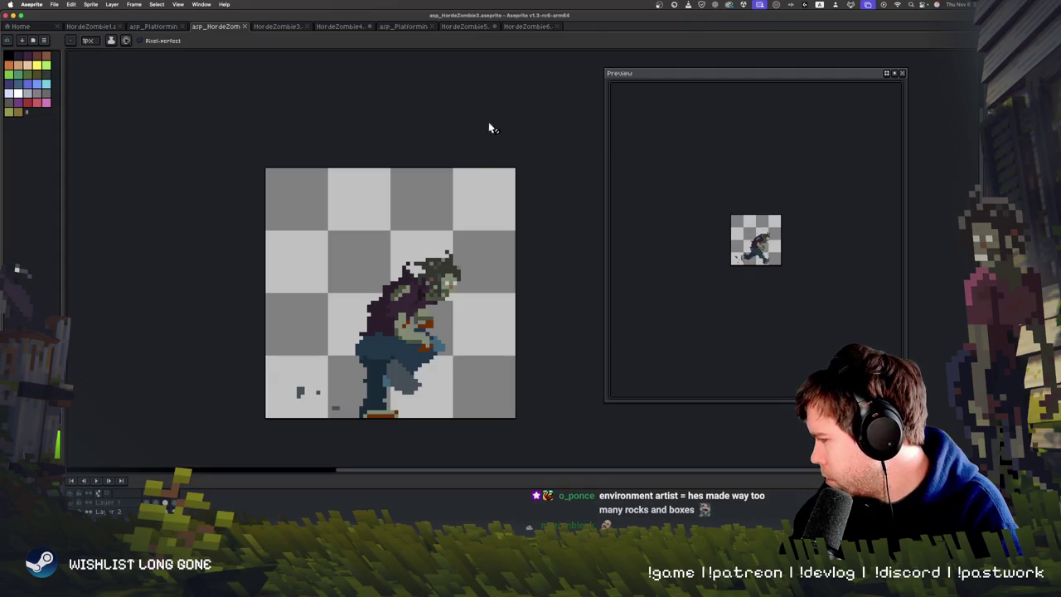
scroll(381, 236, down, 2)
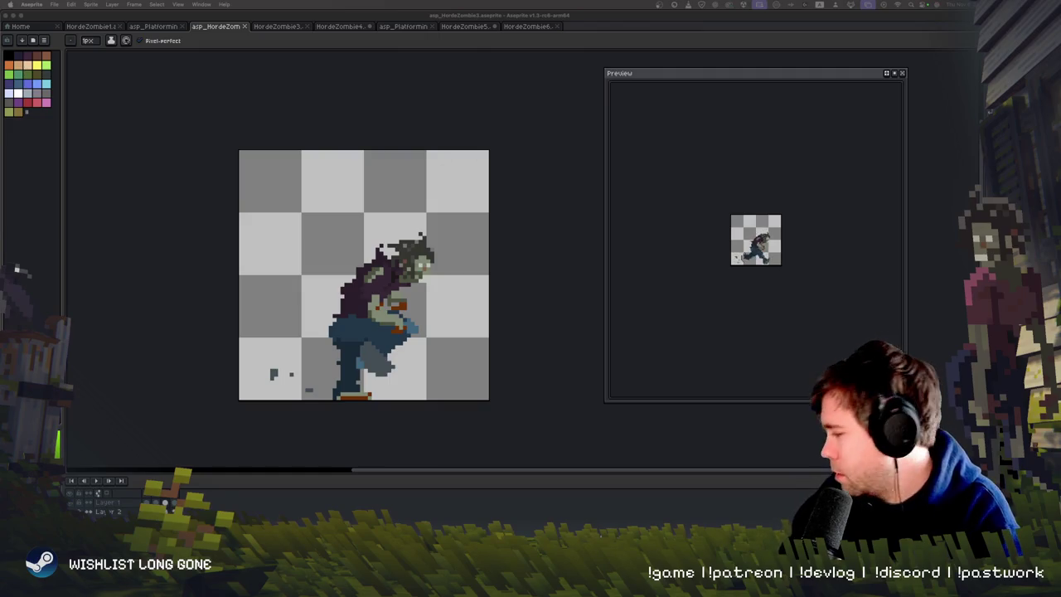
click(580, 240)
key(Return)
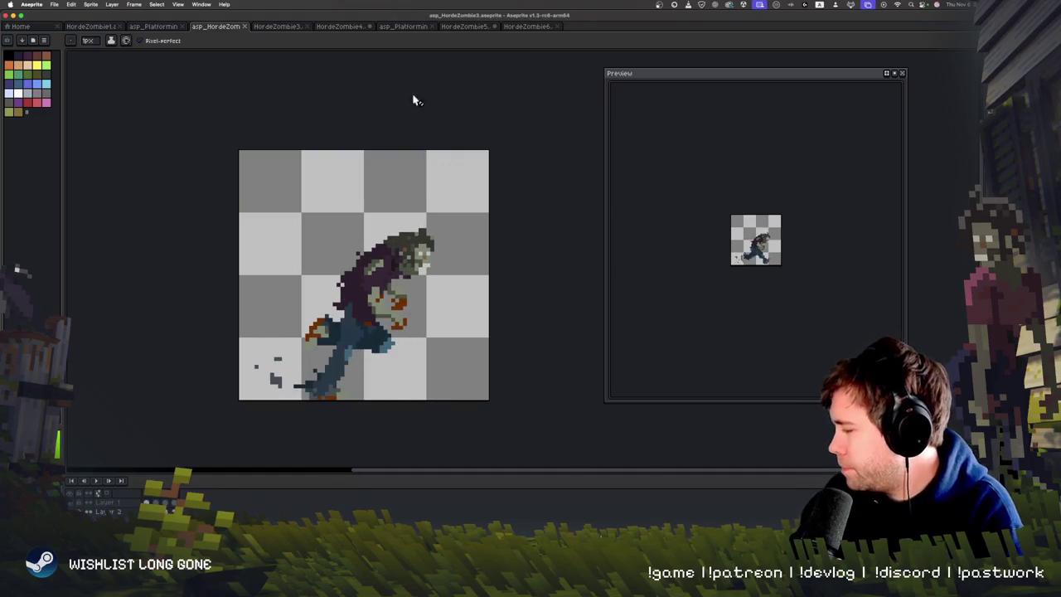
Retry Open in Folder, dismiss the repeated error, and switch to HordeZombie3.
right_click(231, 29)
click(260, 64)
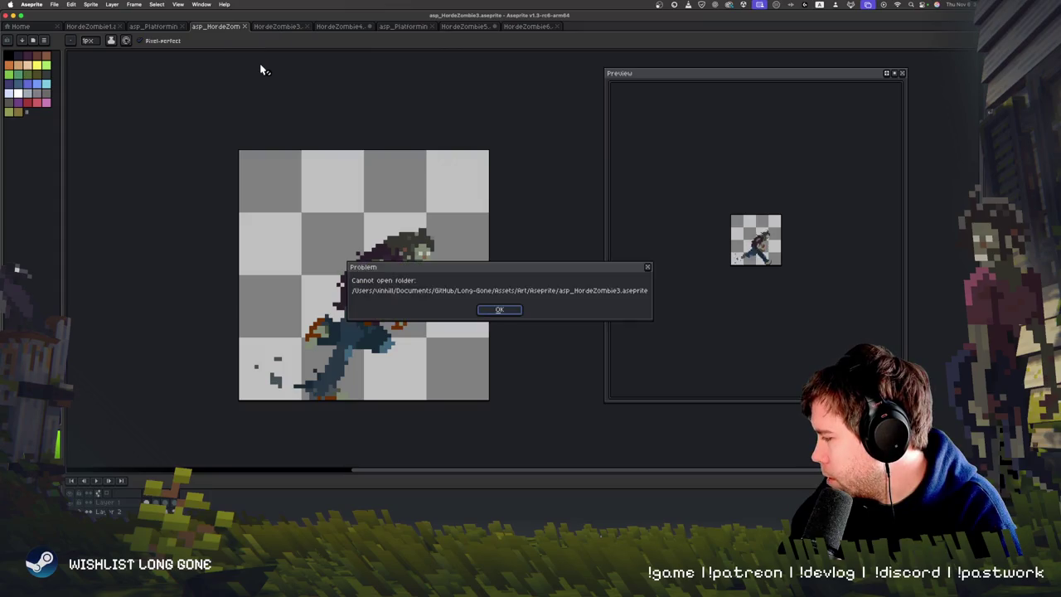
click(512, 310)
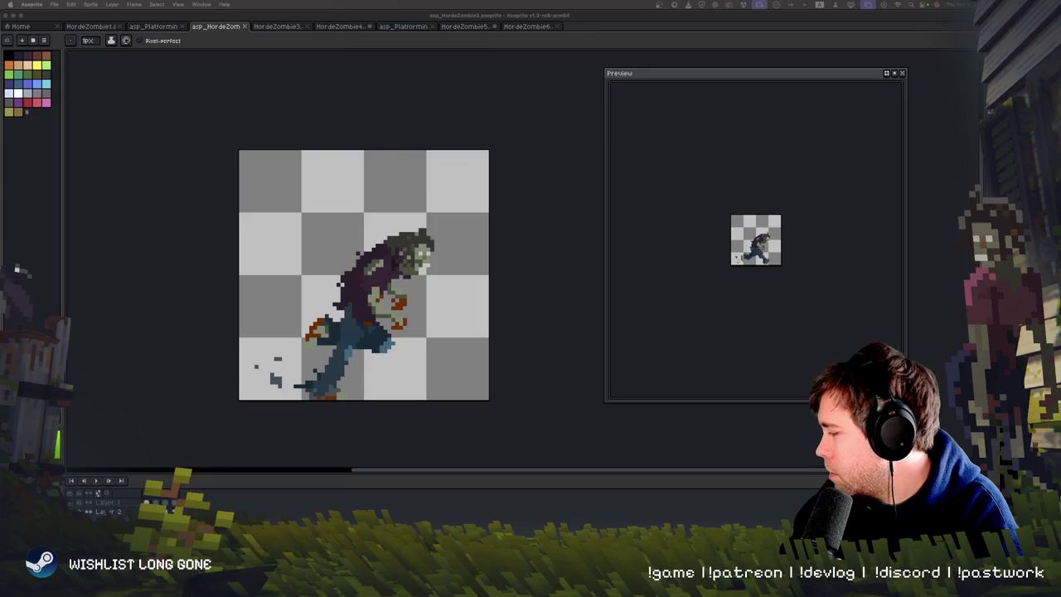
click(304, 27)
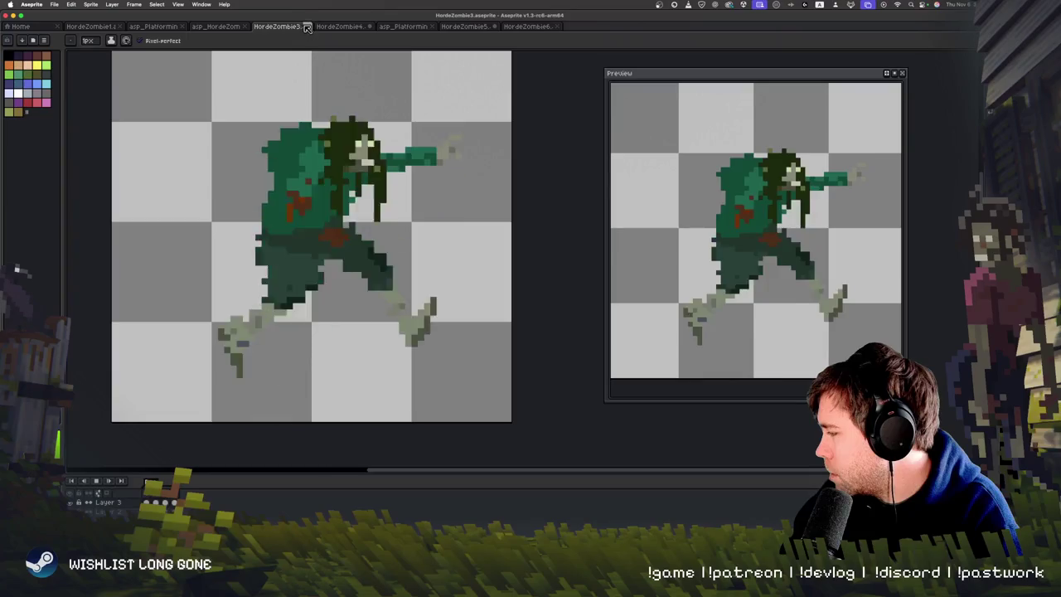
Close the HordeZombie3, HordeZombie4 and HordeZombie5 sprites, answering the save prompts.
click(306, 26)
click(307, 27)
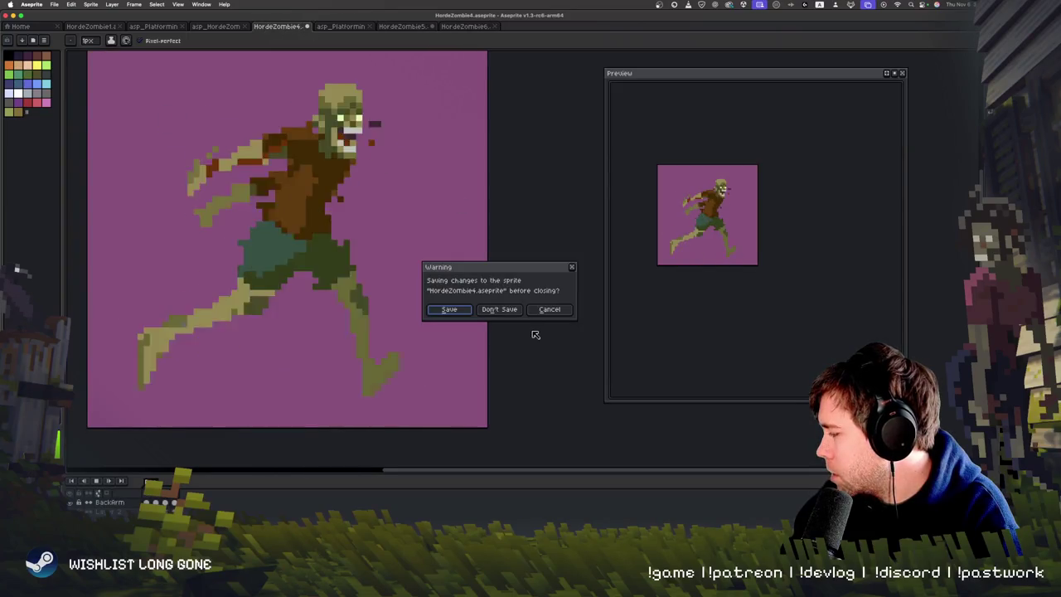
click(449, 309)
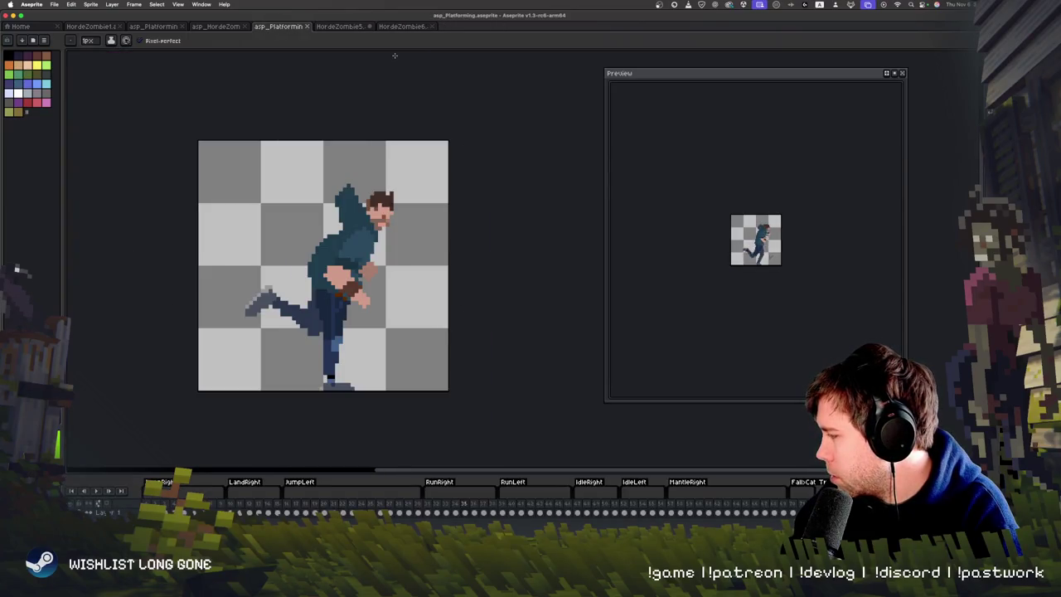
click(368, 27)
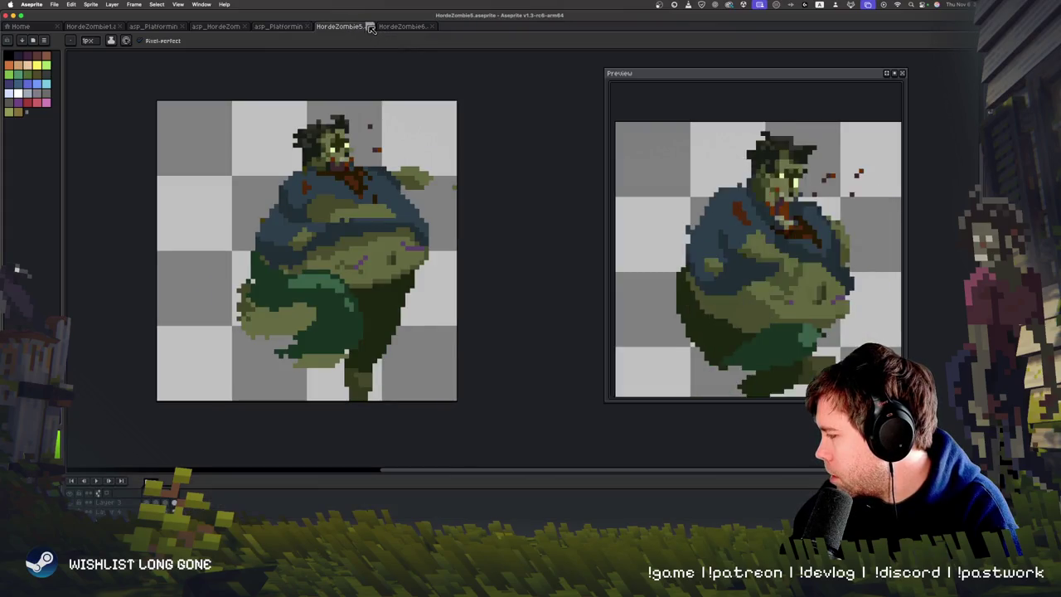
click(370, 27)
click(449, 309)
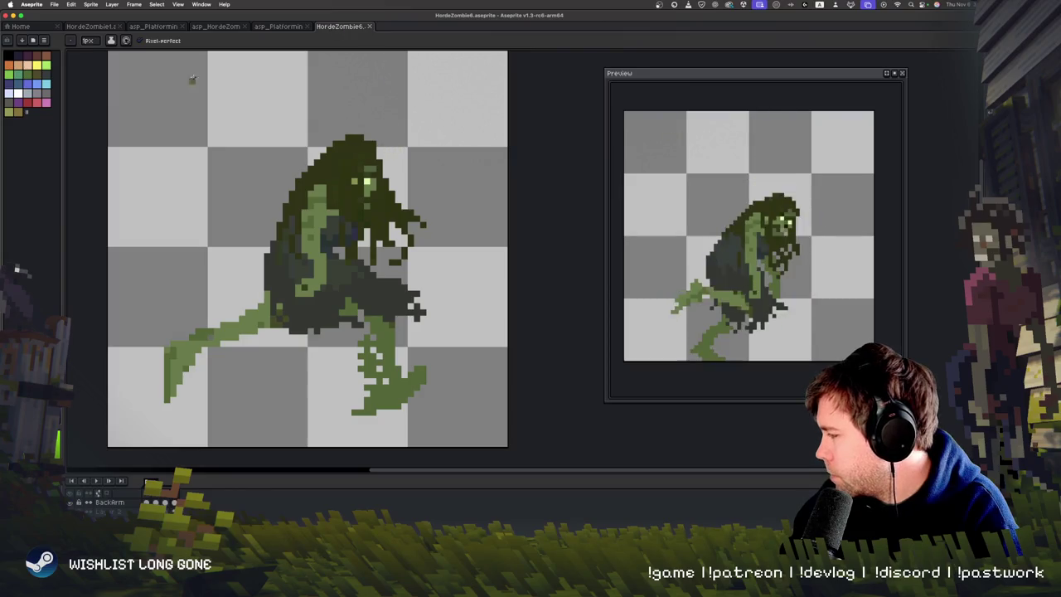
Check the remaining sprites, then open asp_HordeZombie7 and close the duplicate tab.
click(165, 28)
click(96, 29)
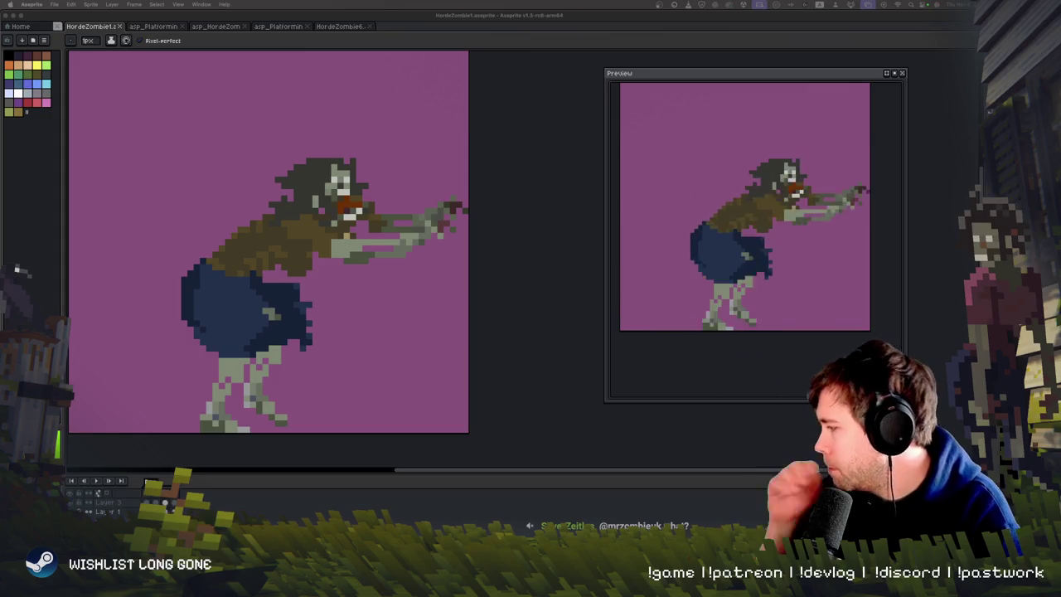
click(216, 26)
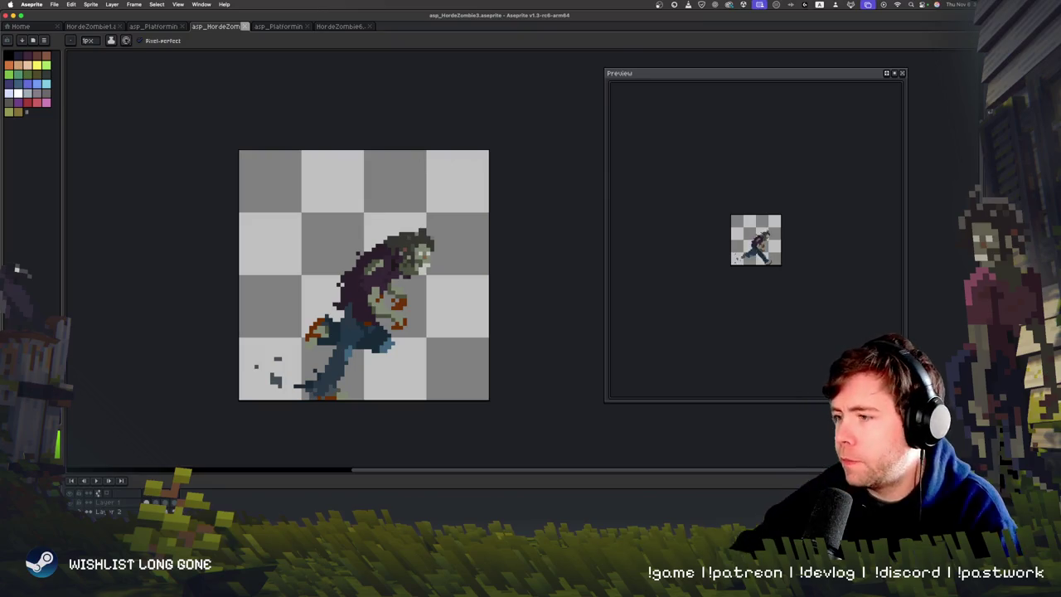
key(super+Tab)
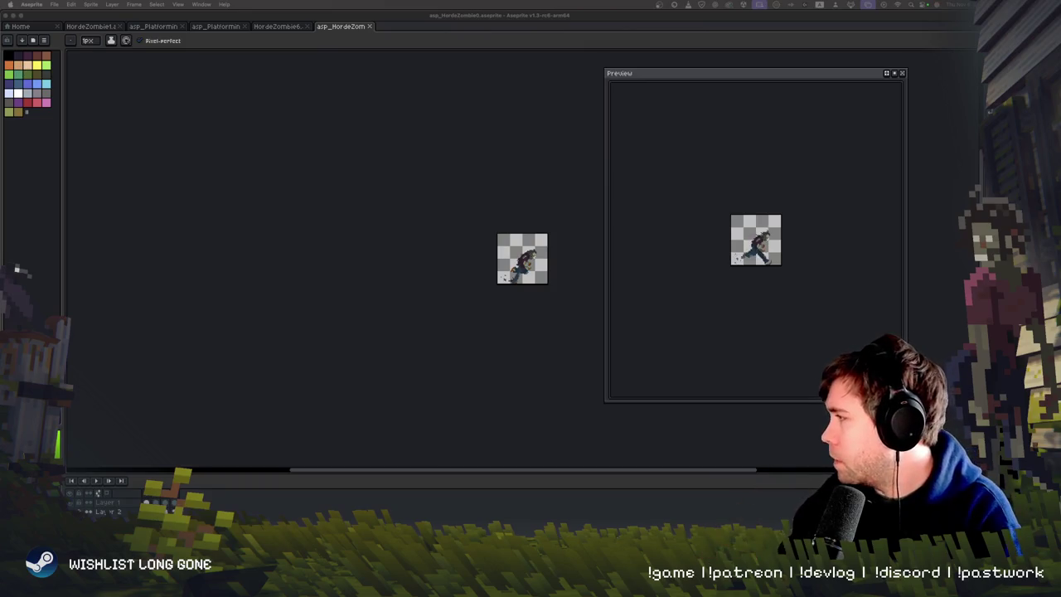
right_click(473, 259)
click(489, 310)
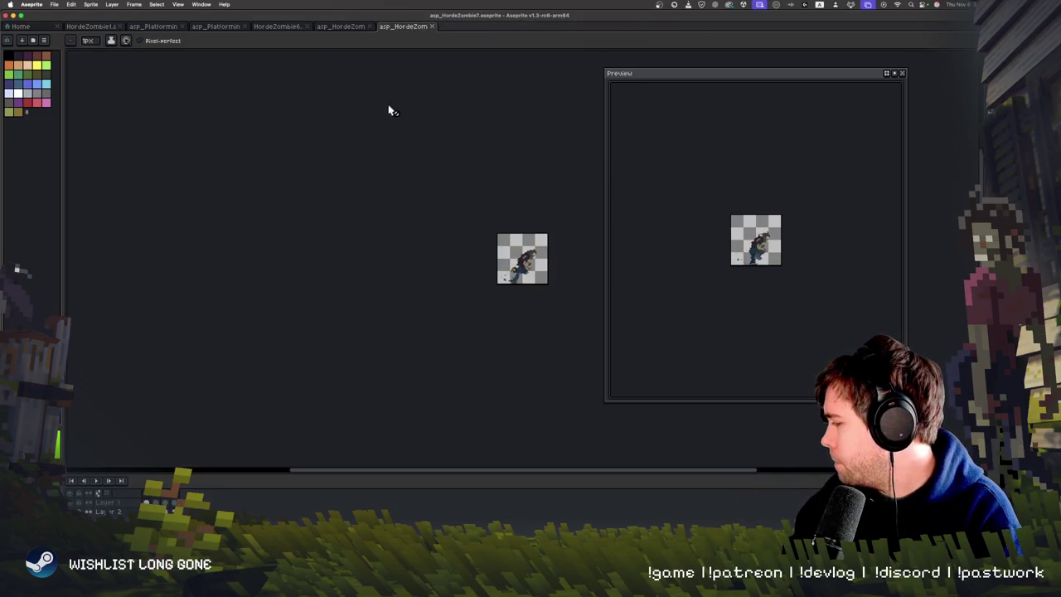
click(369, 27)
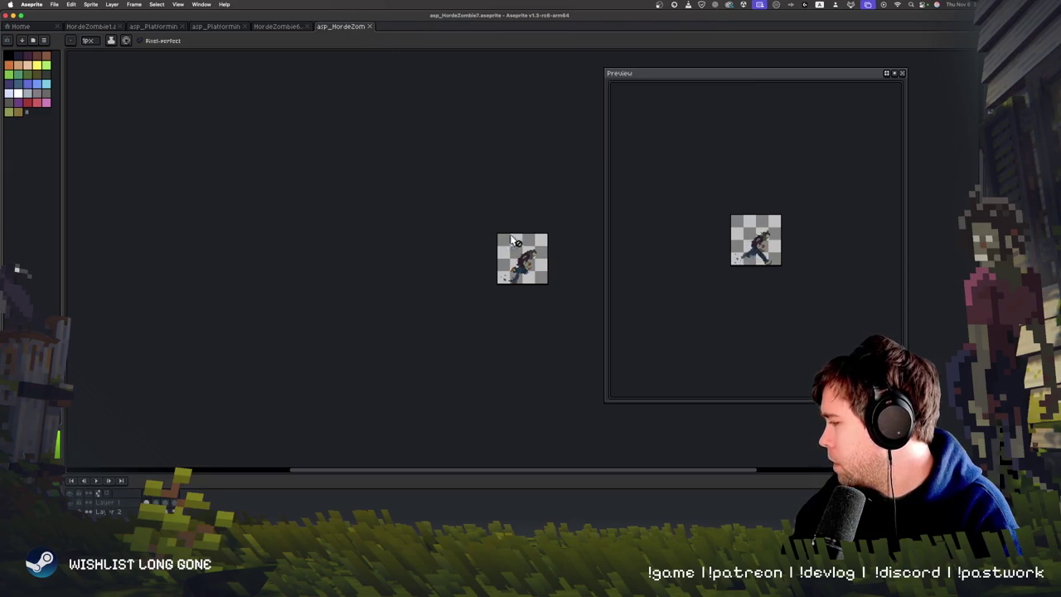
scroll(319, 208, right, 5)
Zoom the canvas and centre the running zombie in the preview.
key(v)
scroll(320, 212, up, 5)
key(b)
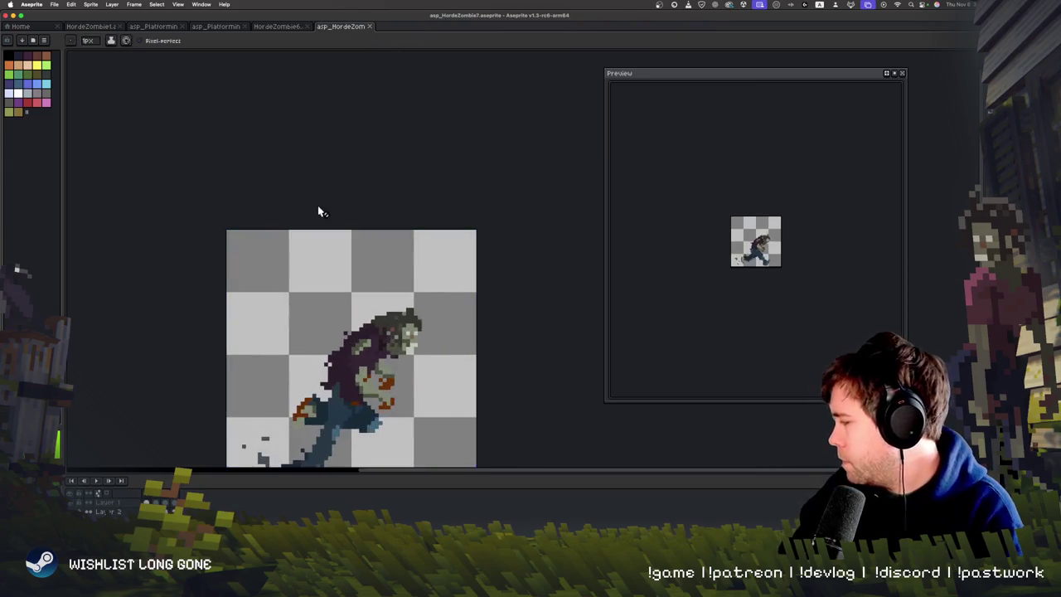
scroll(332, 286, down, 3)
scroll(745, 253, up, 4)
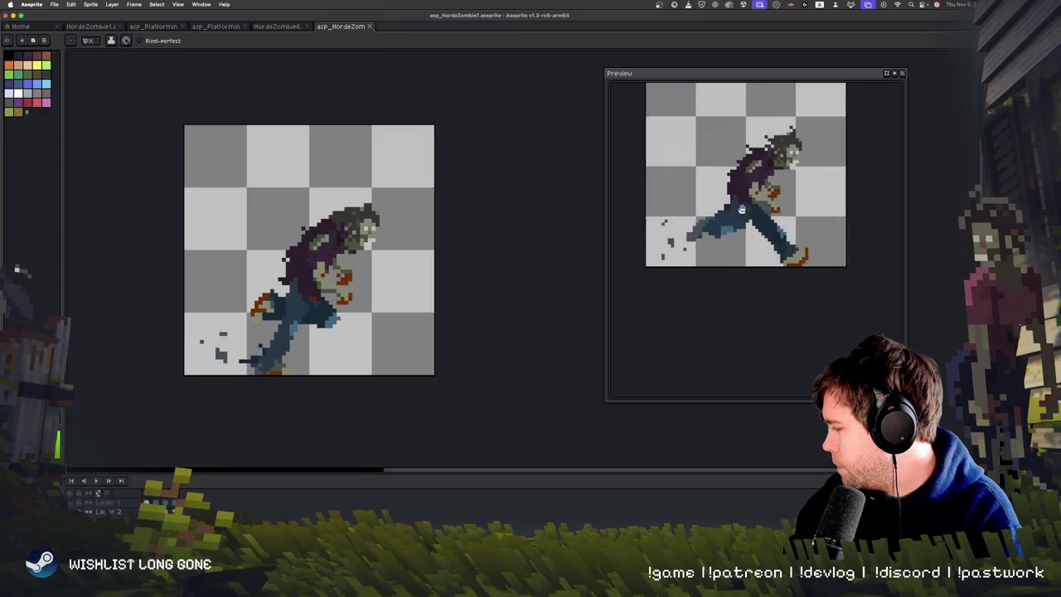
scroll(745, 253, up, 2)
drag(745, 253, 749, 295)
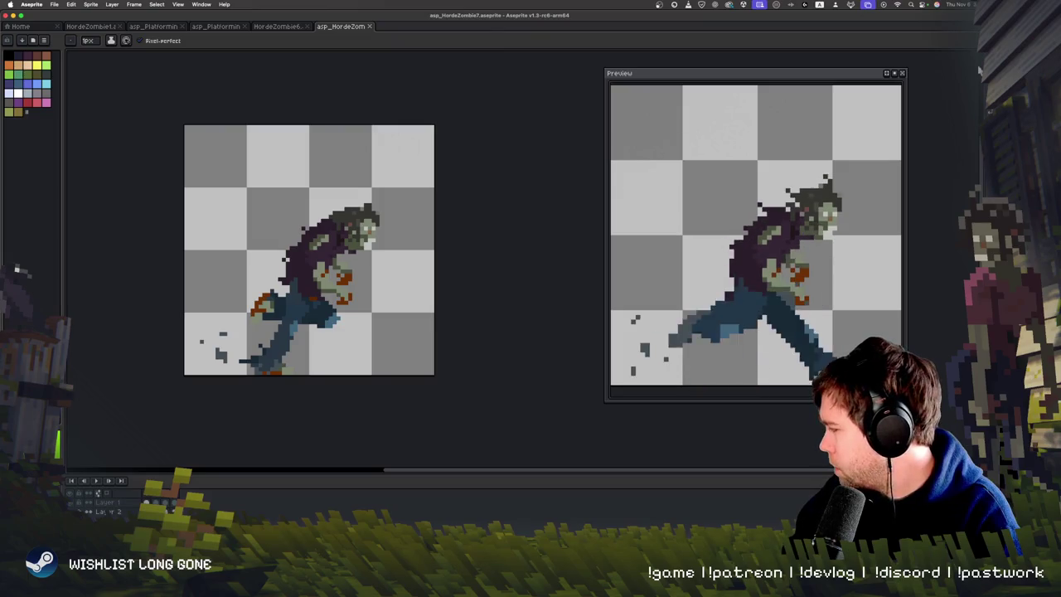
Erase the upper body and leftover arm and stick from the first run frame.
key(m)
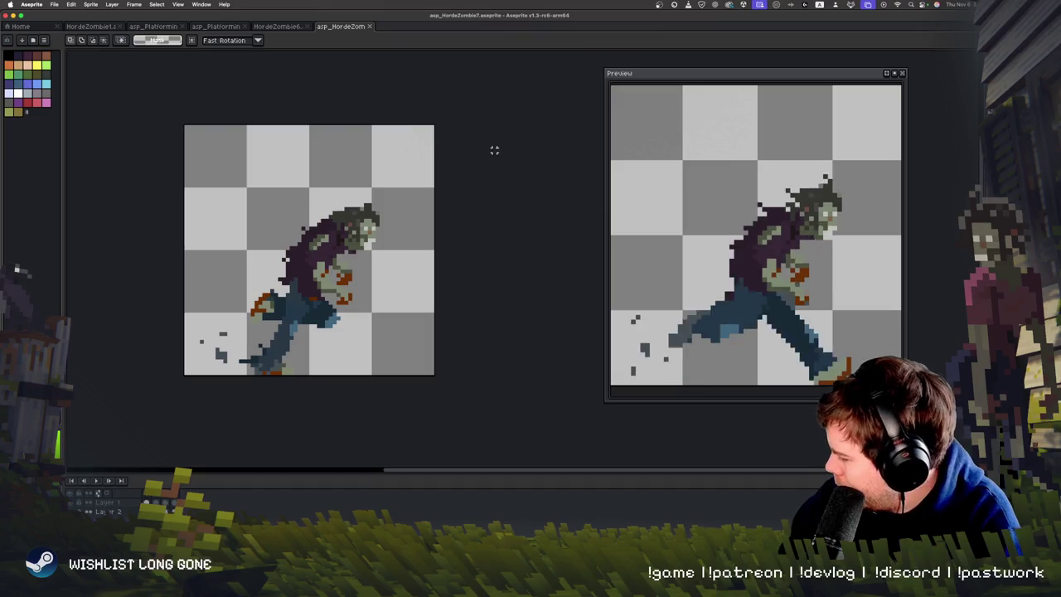
drag(292, 171, 400, 290)
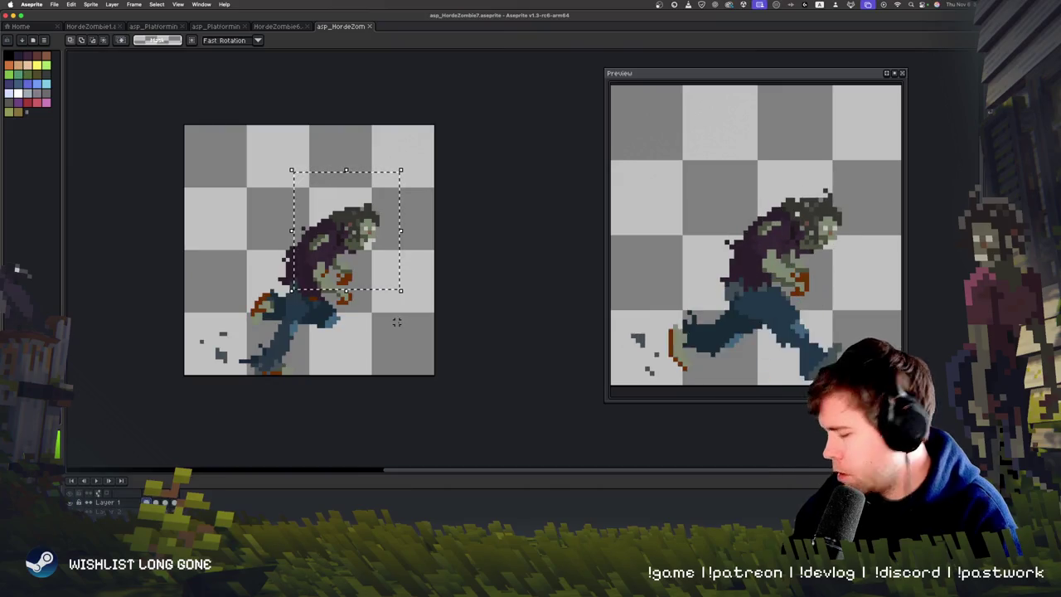
key(Delete)
key(b)
key(m)
drag(245, 203, 323, 288)
key(Delete)
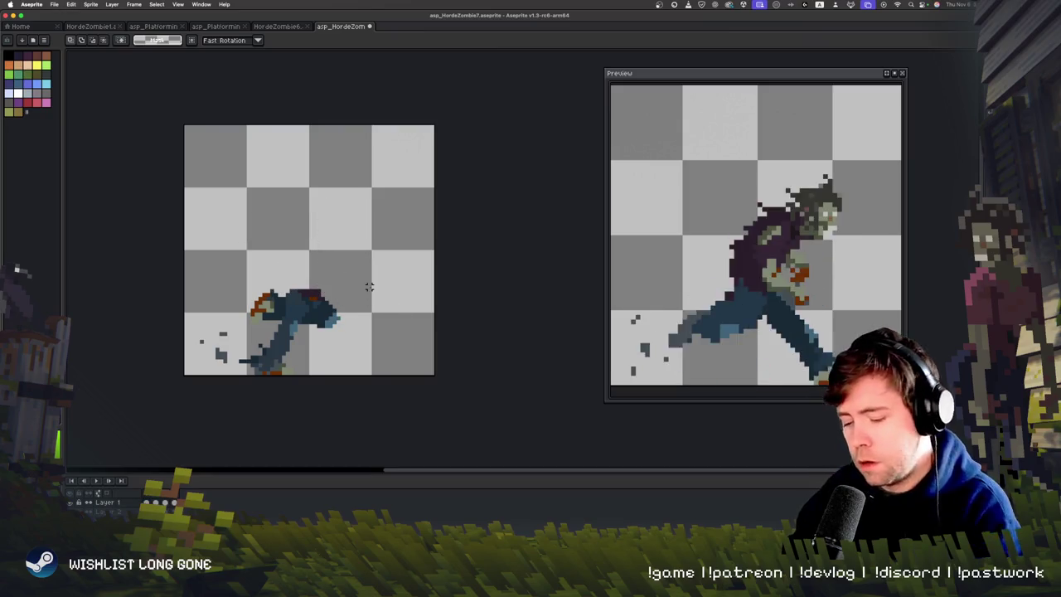
Erase the upper body and stray hip pixels from the next three run frames.
key(Right)
mouse_move(273, 174)
mouse_down()
mouse_move(403, 290)
mouse_move(357, 287)
mouse_move(340, 307)
mouse_up()
key(Delete)
mouse_move(379, 254)
mouse_down()
mouse_move(325, 291)
mouse_move(367, 248)
mouse_up()
click(411, 260)
key(Right)
mouse_move(403, 189)
mouse_down()
mouse_move(308, 241)
mouse_move(258, 293)
mouse_up()
key(Delete)
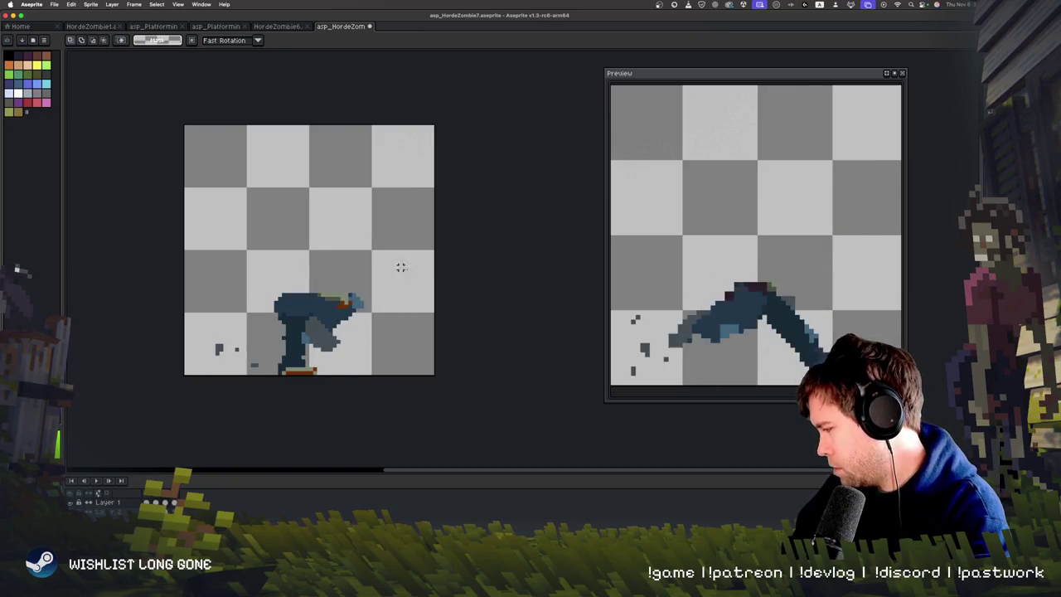
key(Right)
drag(247, 163, 447, 291)
key(Delete)
mouse_move(387, 272)
mouse_down()
mouse_move(345, 308)
mouse_move(330, 309)
mouse_up()
key(Delete)
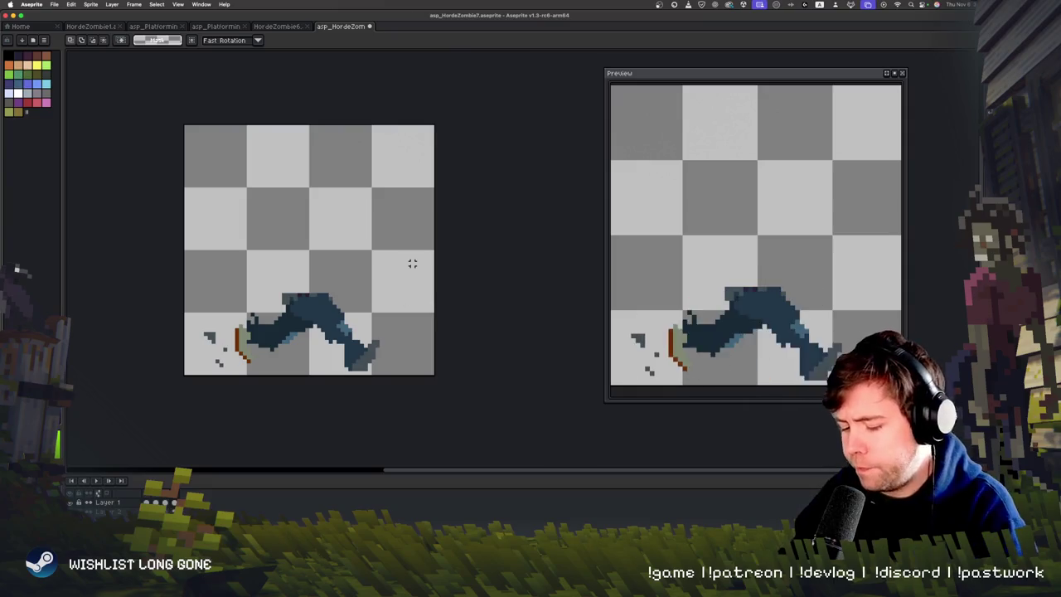
Step through the frames to check the legs-only poses, then bring Photoshop forward.
key(Right)
key(Right)
key(Right)
key(Left)
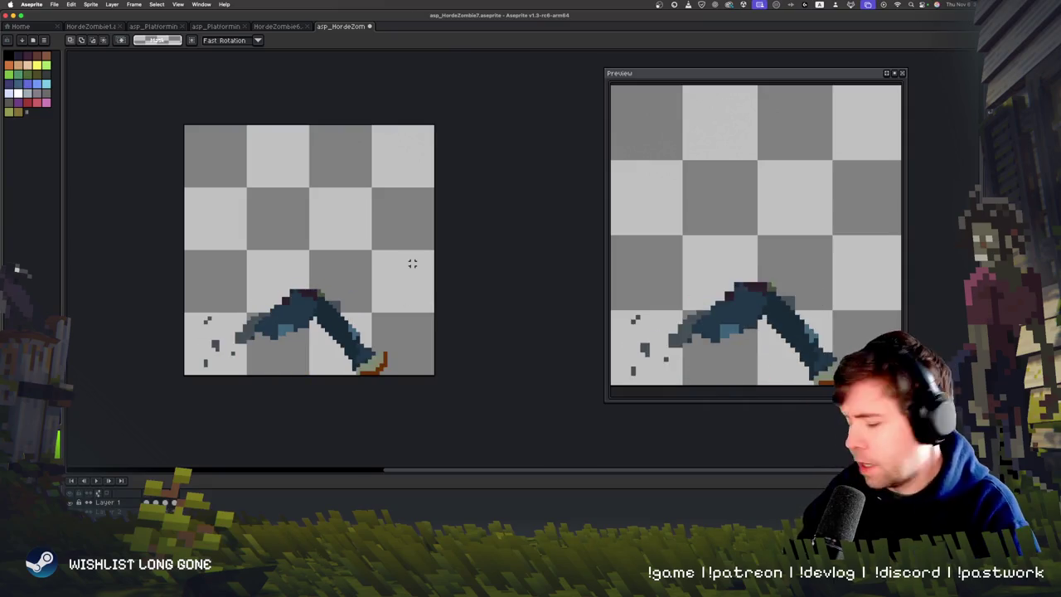
key(Right)
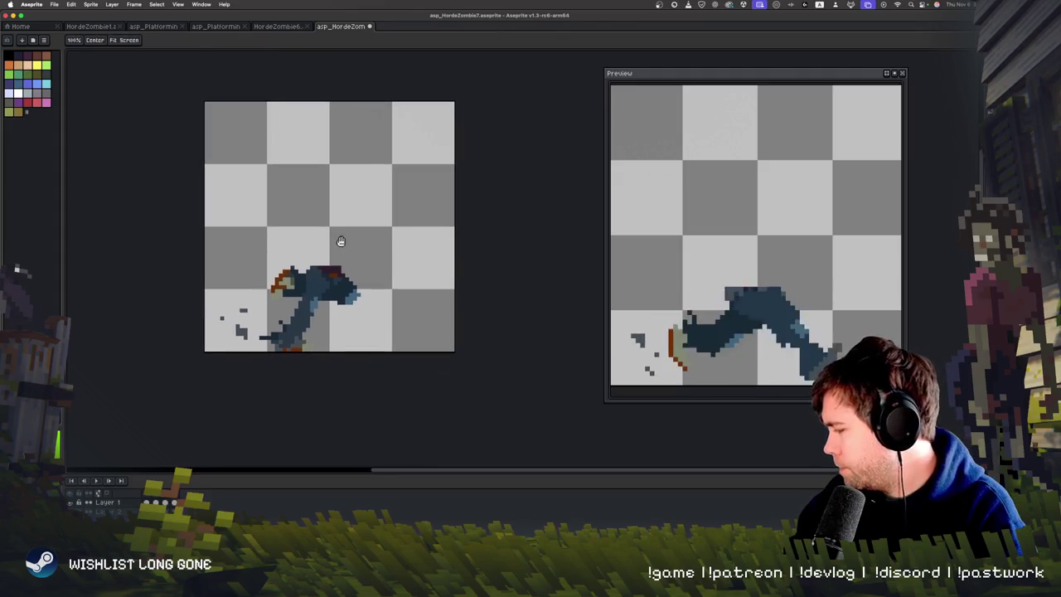
scroll(341, 241, down, 2)
scroll(343, 239, up, 1)
key(h)
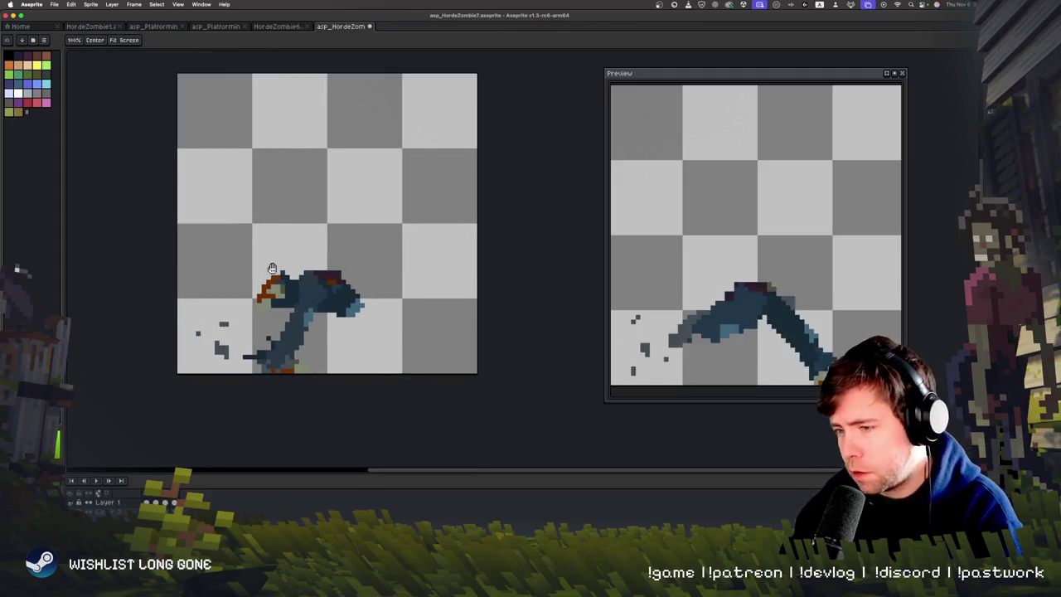
drag(271, 284, 338, 304)
key(m)
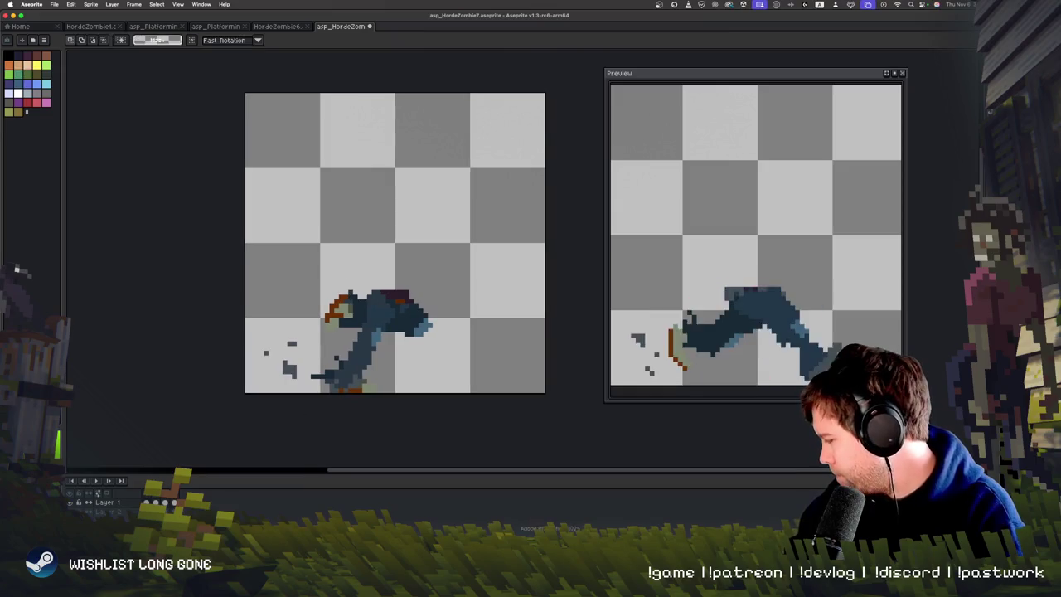
key(super+Tab)
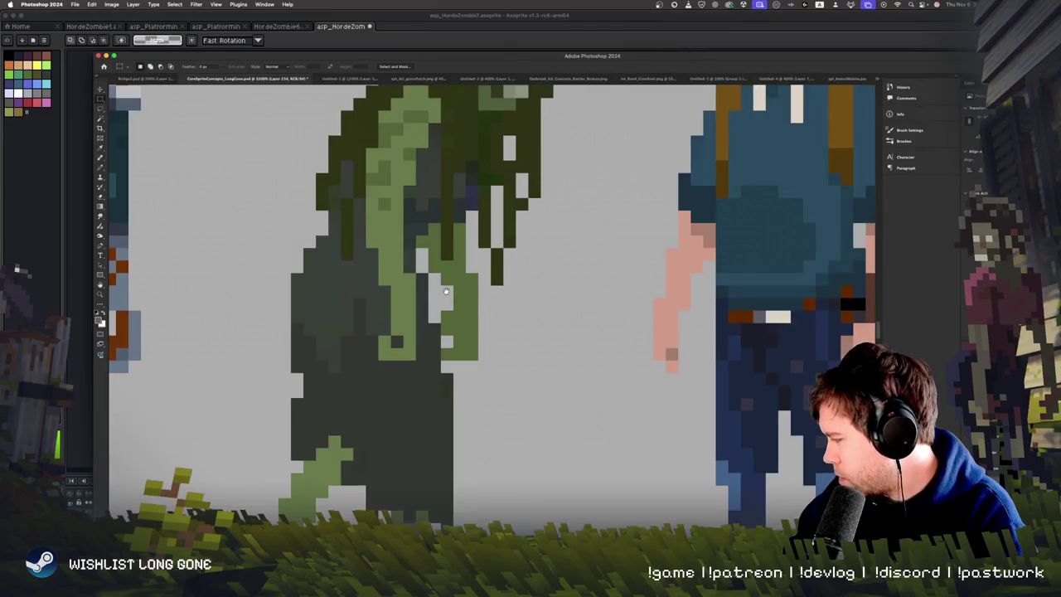
Copy the green zombie from the Photoshop lineup and paste it above the legs in Aseprite.
scroll(445, 290, down, 5)
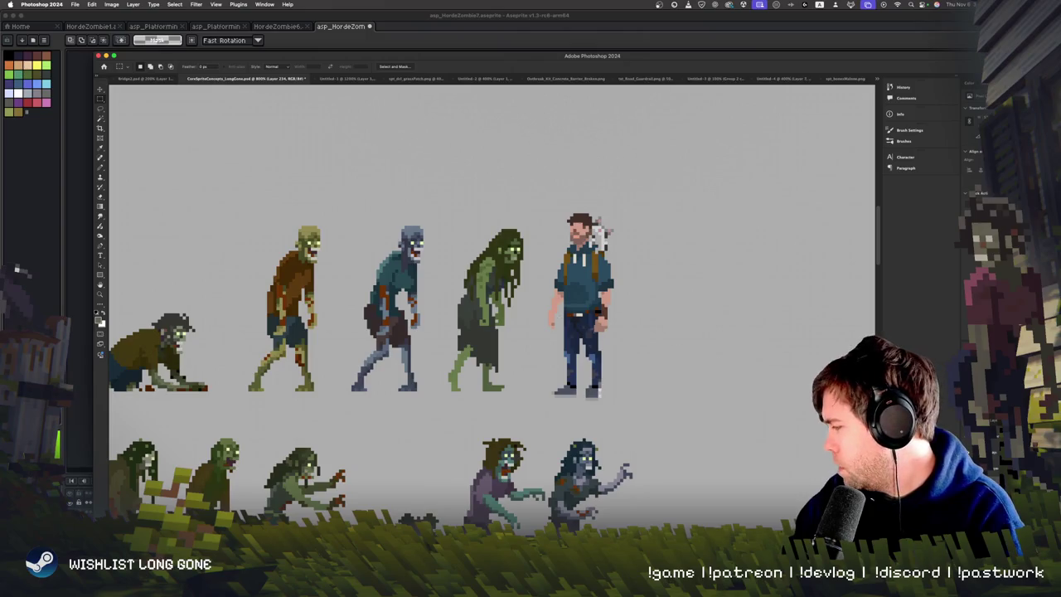
mouse_move(430, 256)
mouse_down()
mouse_move(547, 326)
mouse_move(392, 271)
mouse_move(472, 383)
mouse_move(457, 416)
mouse_up()
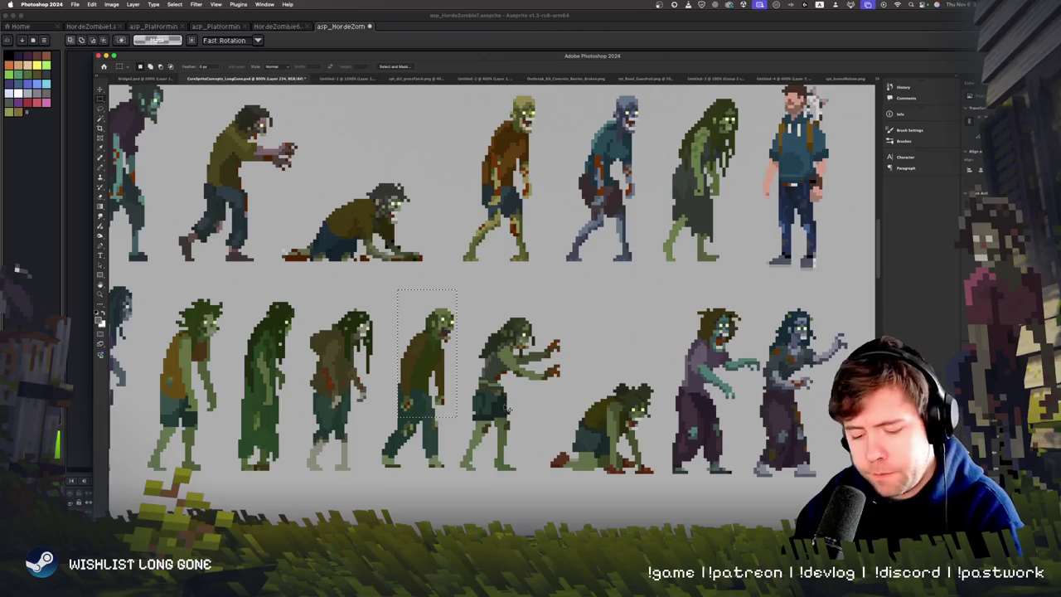
key(super+c)
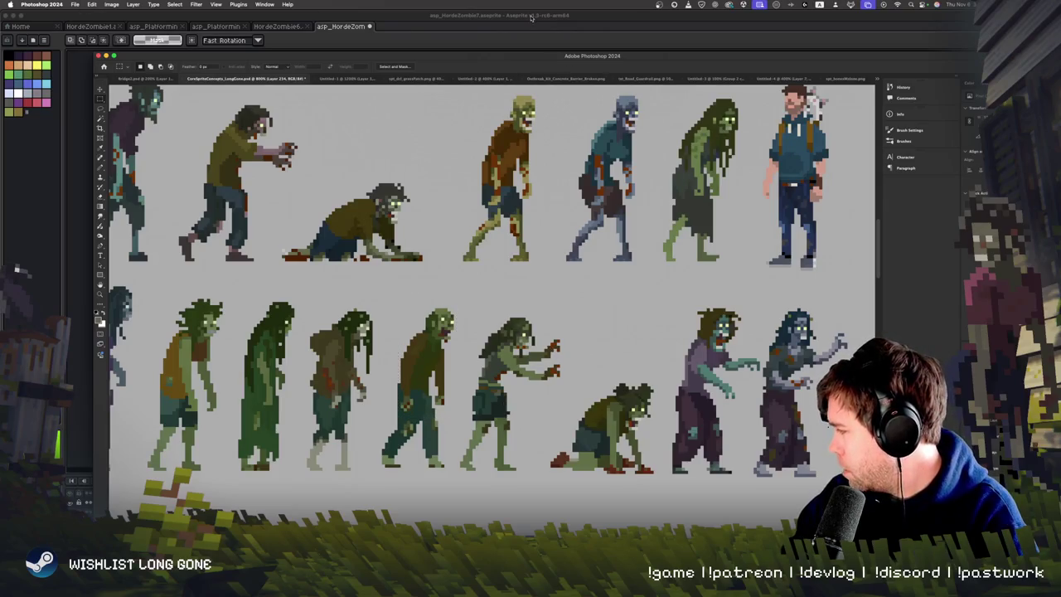
key(super+Tab)
key(super+v)
drag(412, 243, 425, 199)
key(Return)
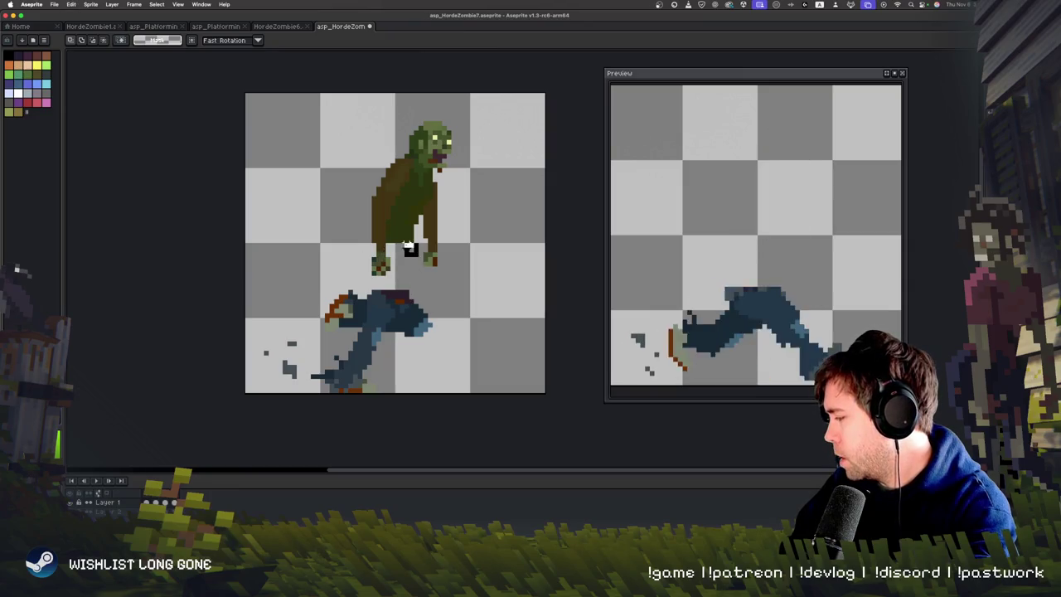
Cut and re-paste the green zombie torso so it sits on the running legs.
mouse_move(350, 277)
mouse_down()
mouse_move(431, 190)
mouse_move(486, 94)
mouse_up()
key(Delete)
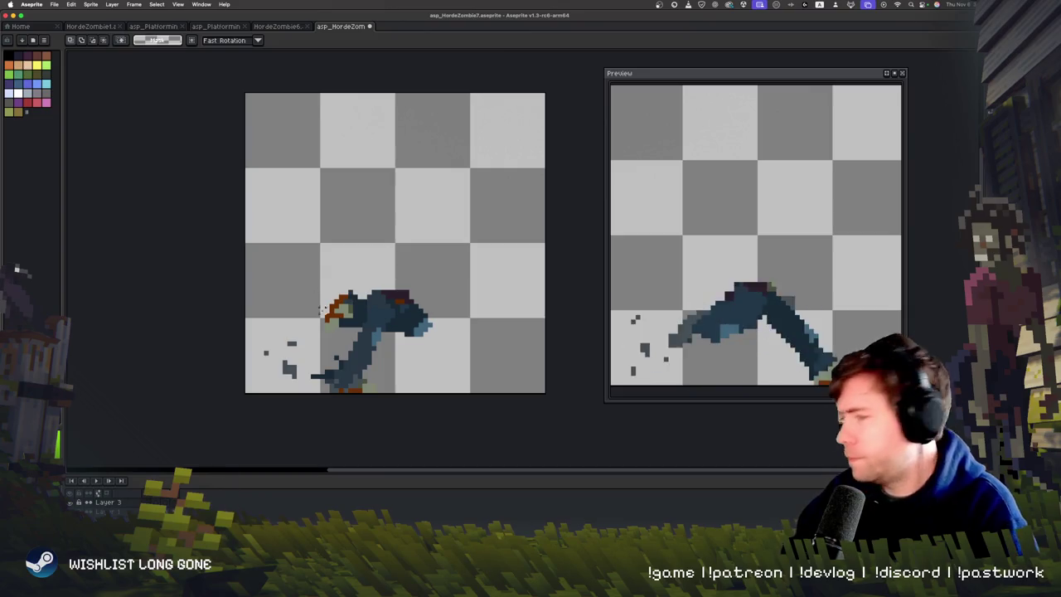
key(super+v)
mouse_move(400, 241)
mouse_down()
mouse_move(375, 307)
mouse_move(384, 275)
mouse_move(397, 286)
mouse_up()
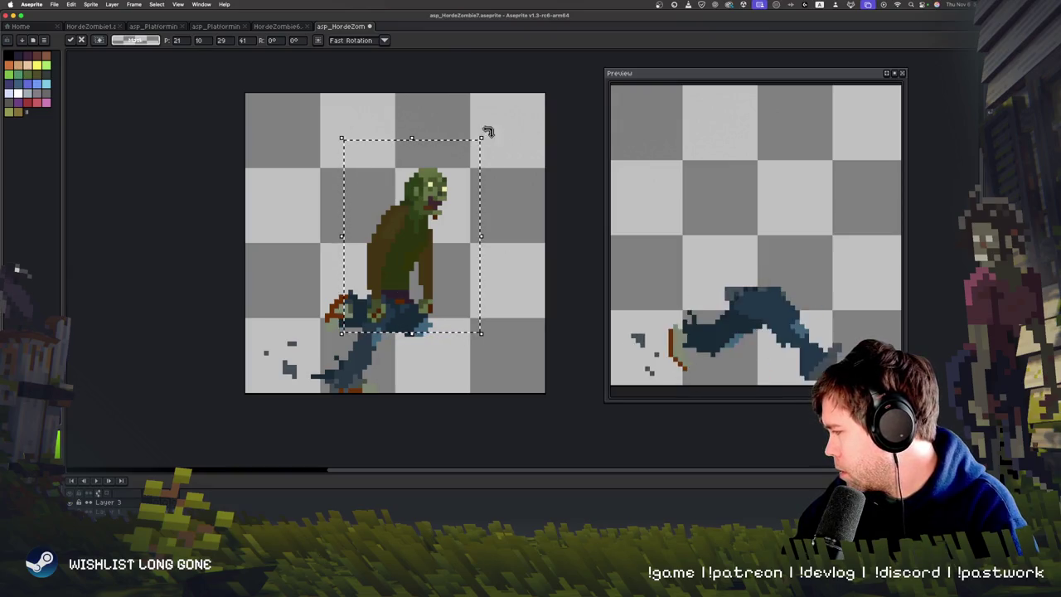
key(Return)
Cut the zombie's head onto a new layer and move it up and right.
mouse_move(404, 160)
mouse_down()
mouse_move(460, 218)
mouse_move(459, 237)
mouse_up()
key(v)
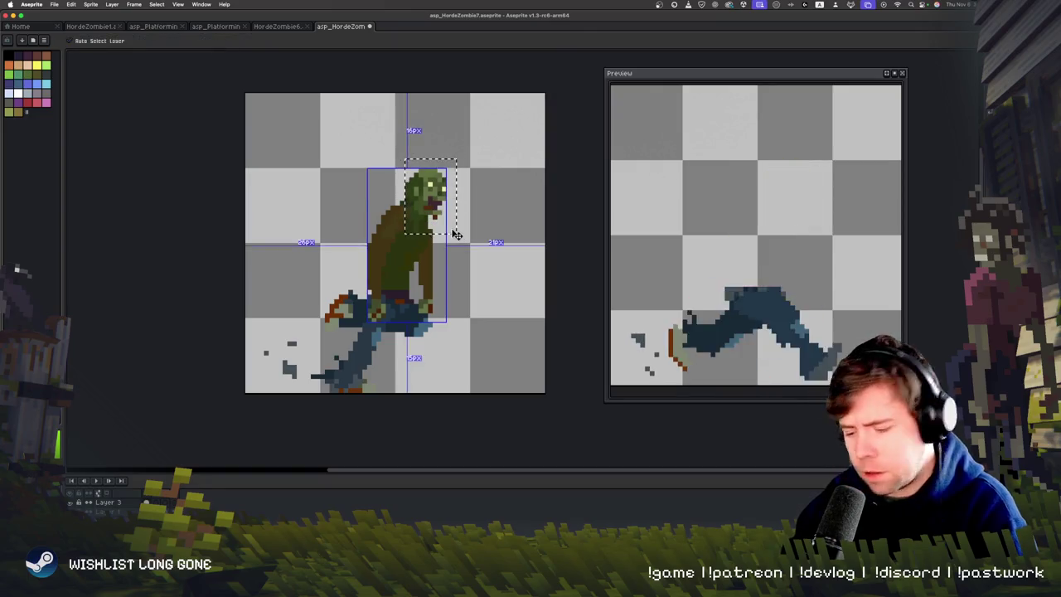
key(ctrl+x)
right_click(107, 502)
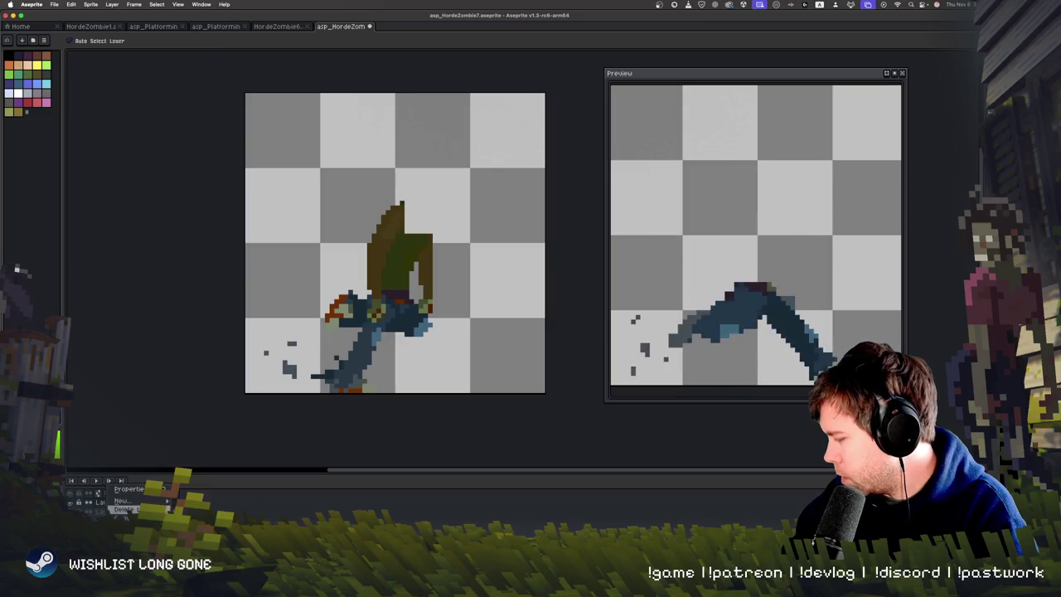
mouse_move(157, 501)
click(203, 501)
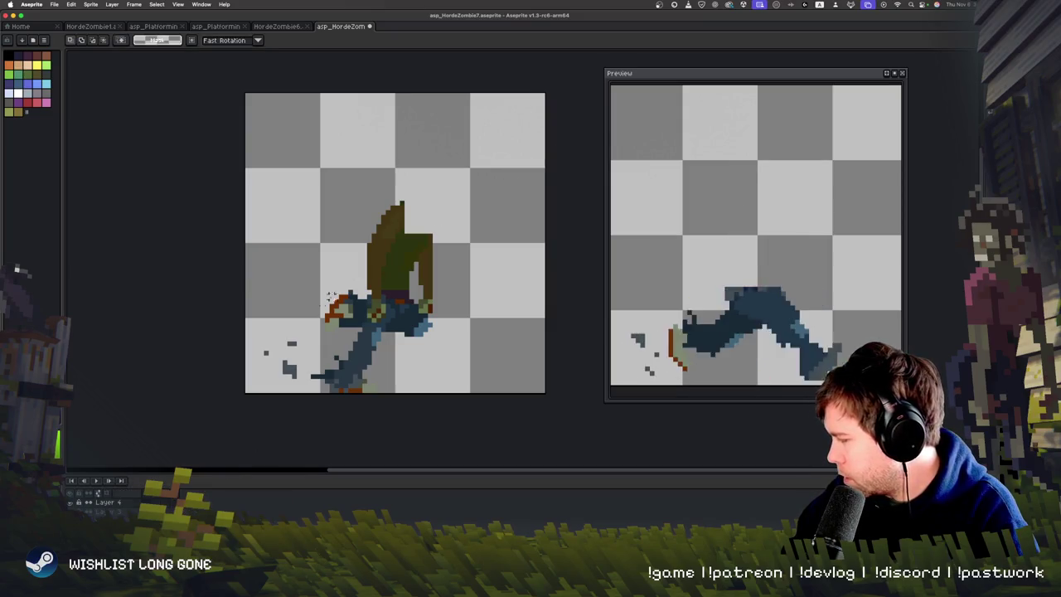
key(ctrl+v)
mouse_move(446, 229)
mouse_down()
mouse_move(454, 260)
mouse_move(439, 272)
mouse_move(460, 248)
mouse_move(463, 200)
mouse_move(425, 204)
mouse_up()
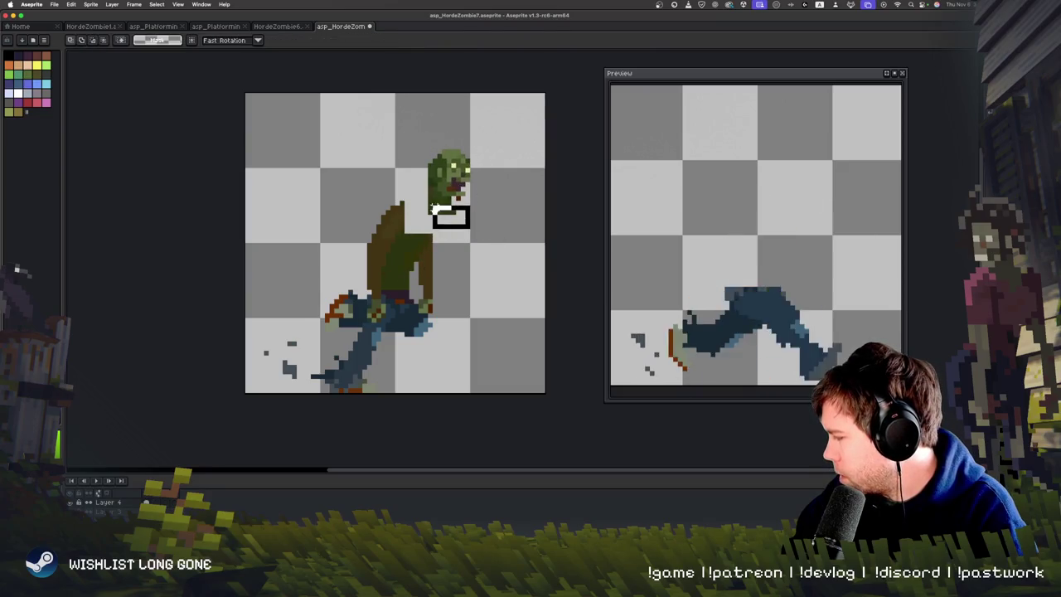
click(454, 208)
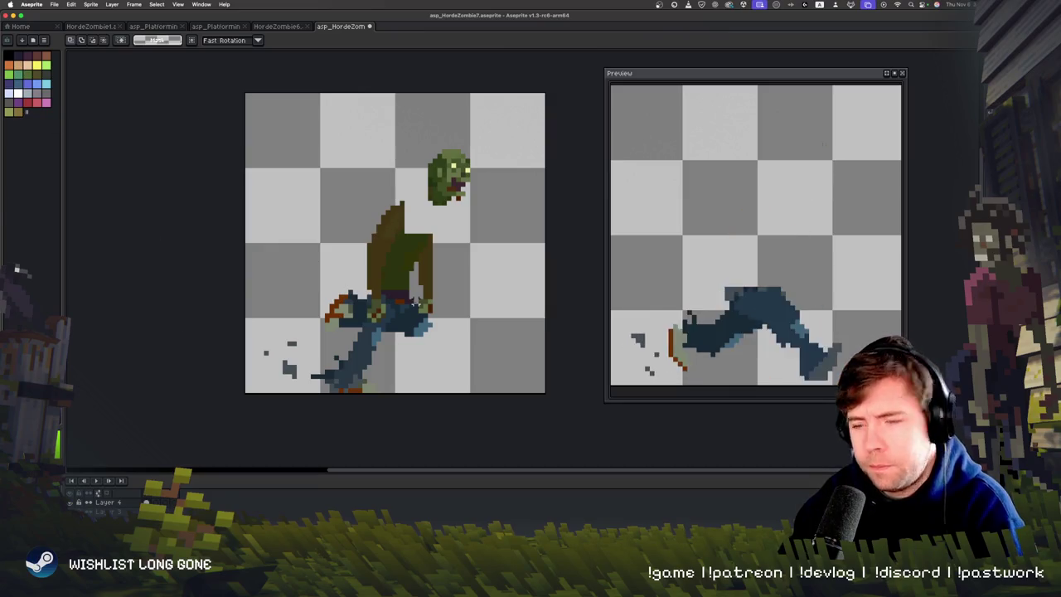
Test tilting the torso and legs about 22°, undo it, and replay the animation.
drag(364, 190, 438, 348)
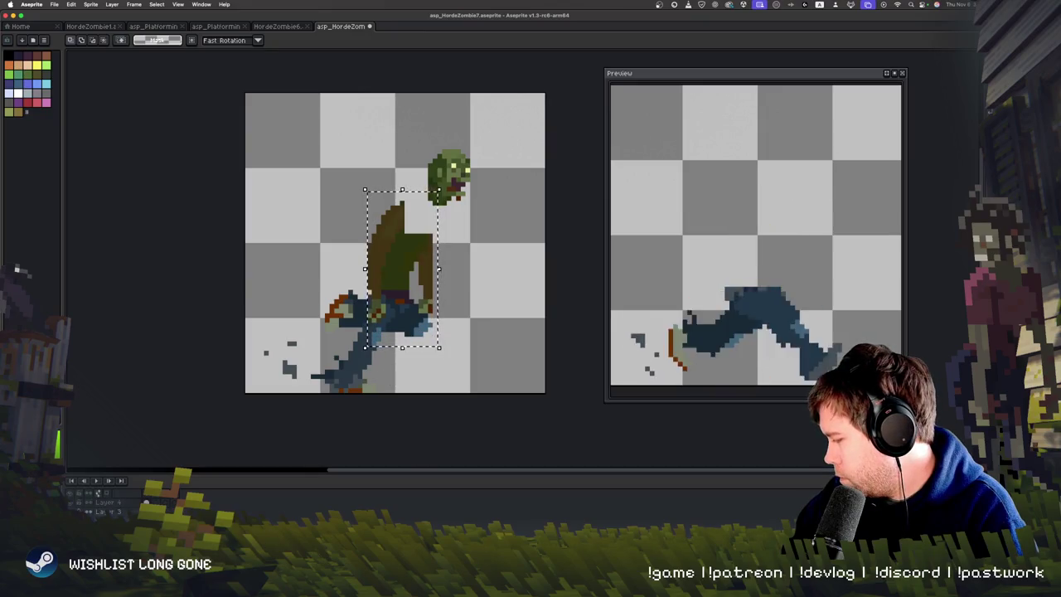
mouse_move(447, 182)
mouse_down()
mouse_move(478, 198)
mouse_move(422, 263)
mouse_move(350, 196)
mouse_up()
key(Return)
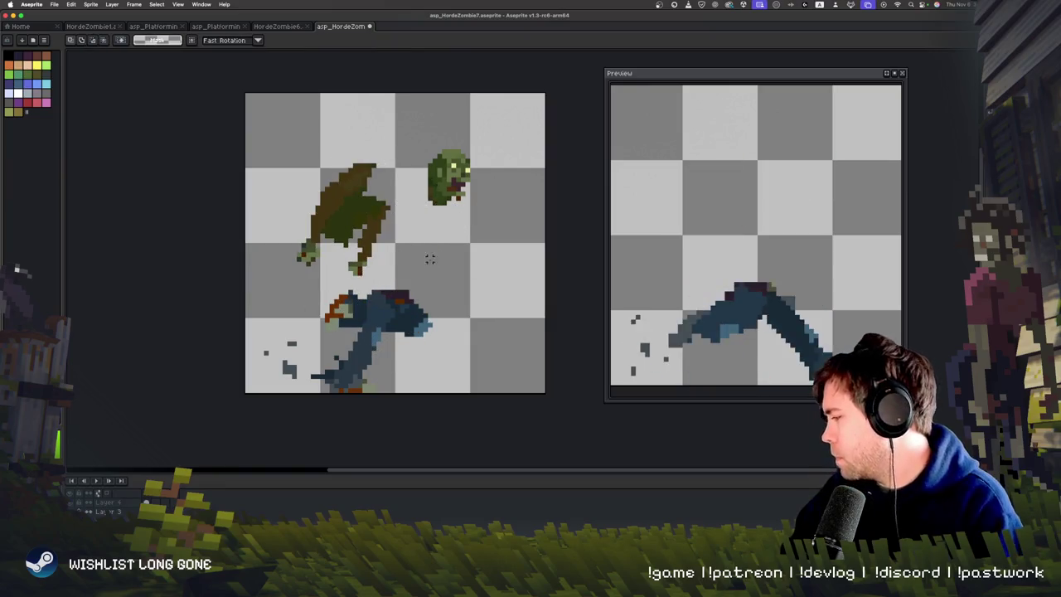
key(ctrl+z)
key(Return)
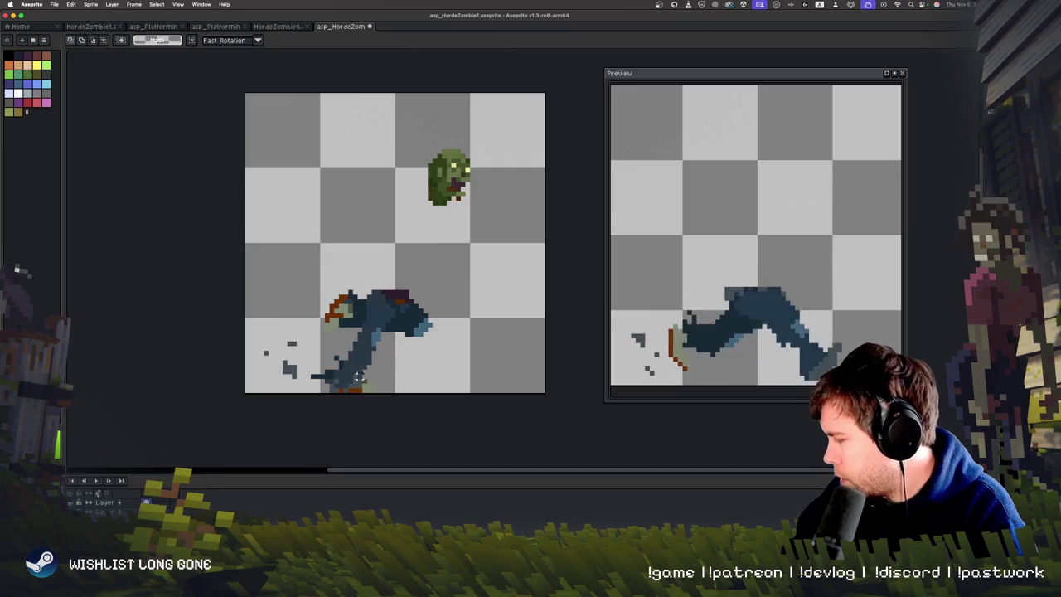
mouse_move(401, 143)
mouse_down()
mouse_move(499, 240)
mouse_move(482, 285)
mouse_move(497, 281)
mouse_up()
click(425, 174)
drag(482, 245, 505, 274)
key(ctrl)
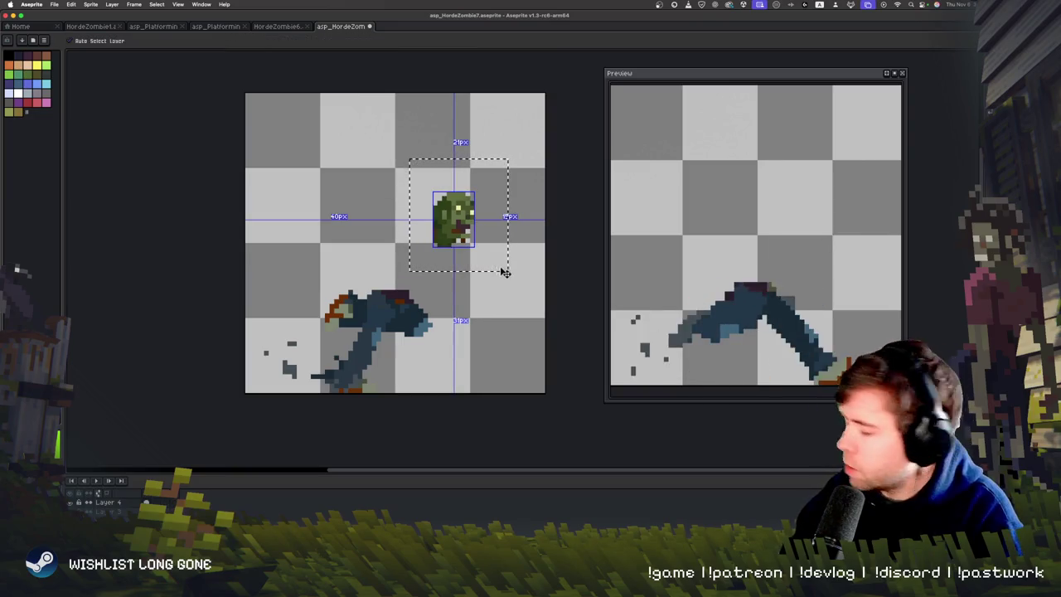
click(498, 267)
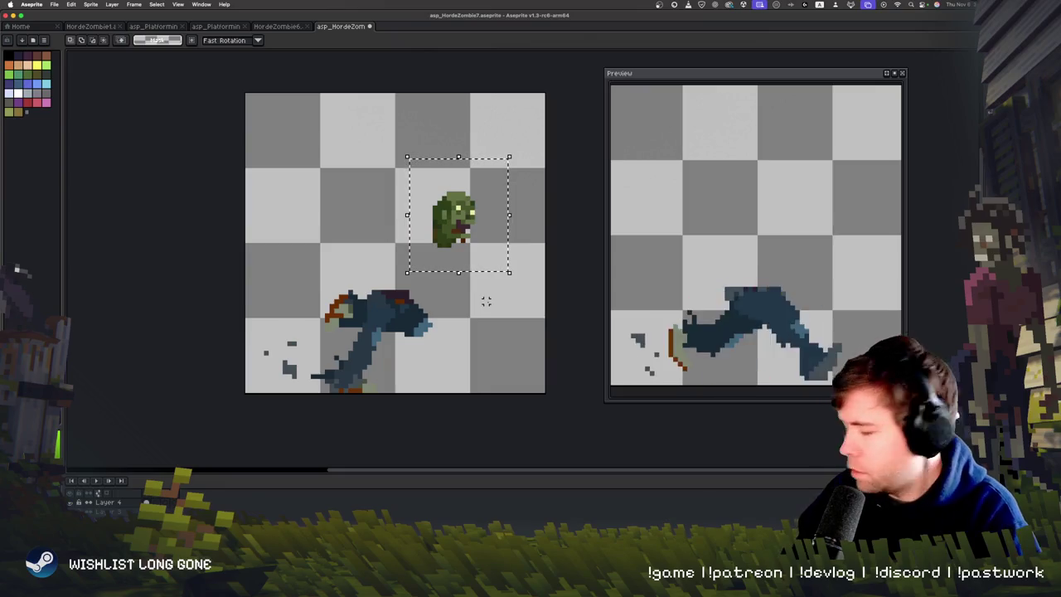
drag(489, 299, 491, 299)
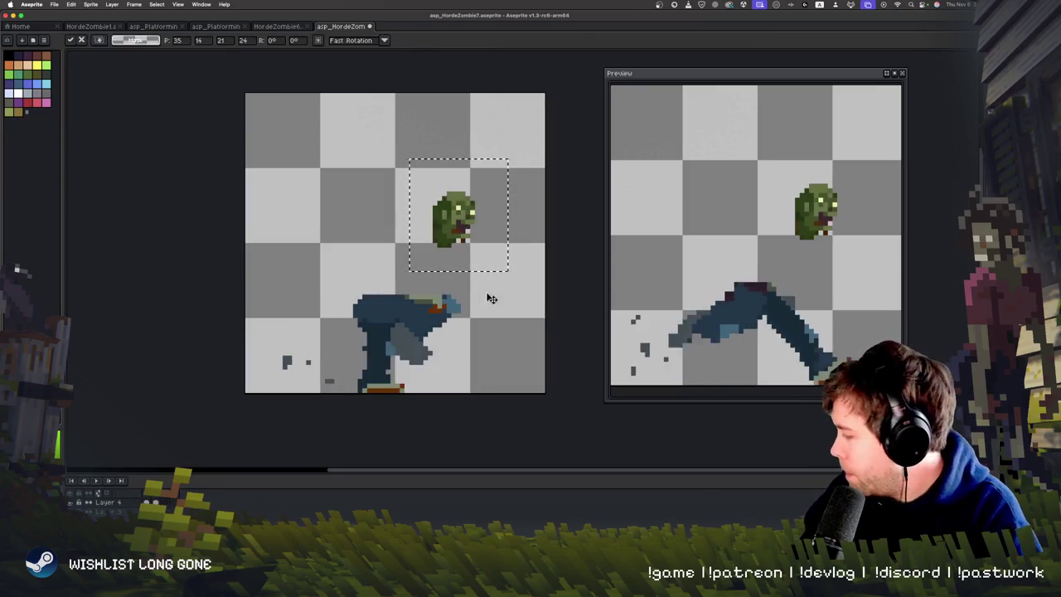
click(487, 295)
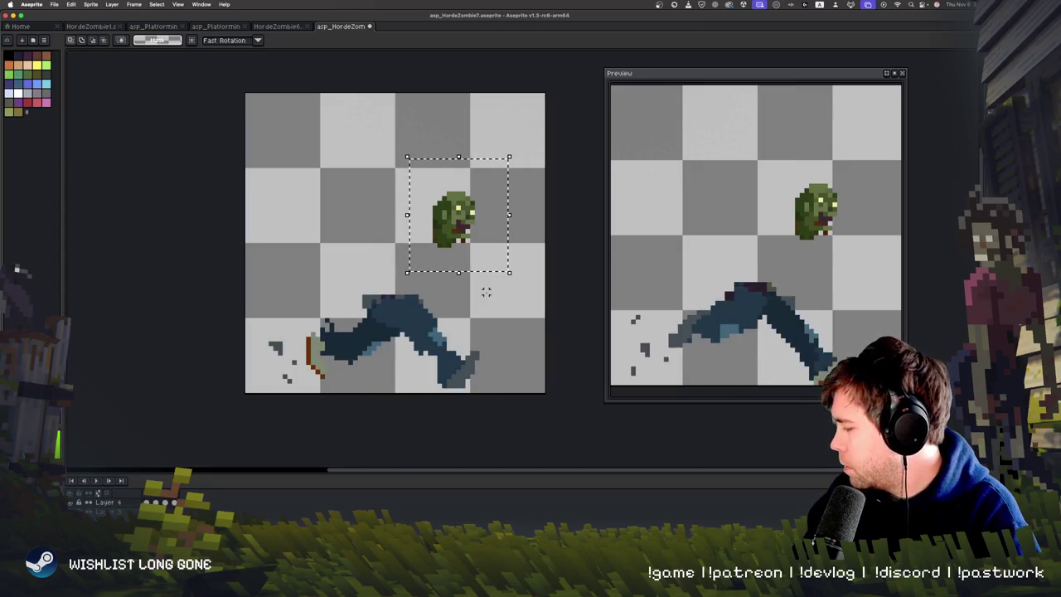
key(Up)
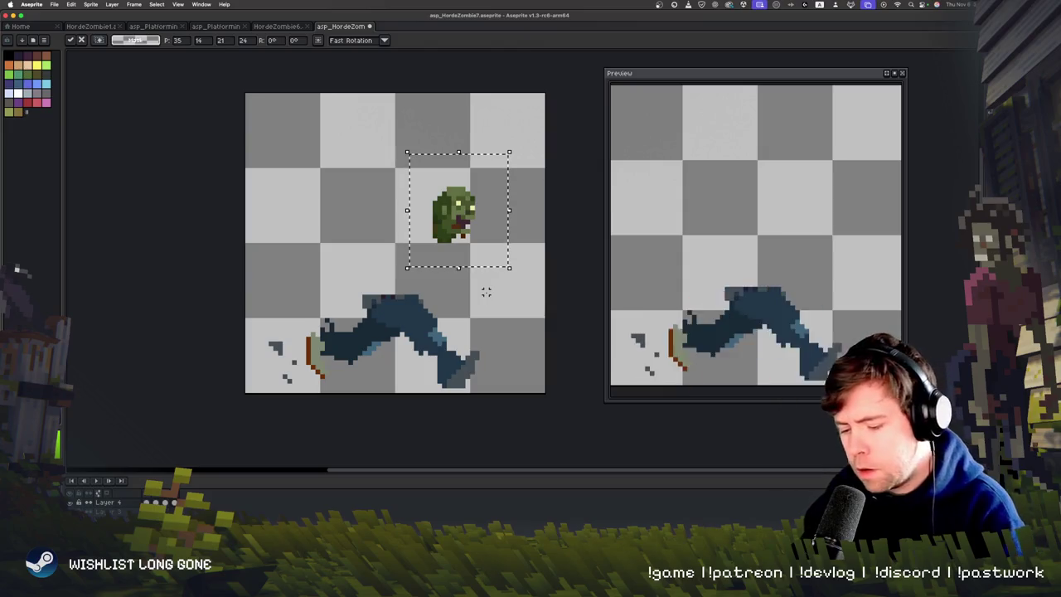
key(Return)
key(Down)
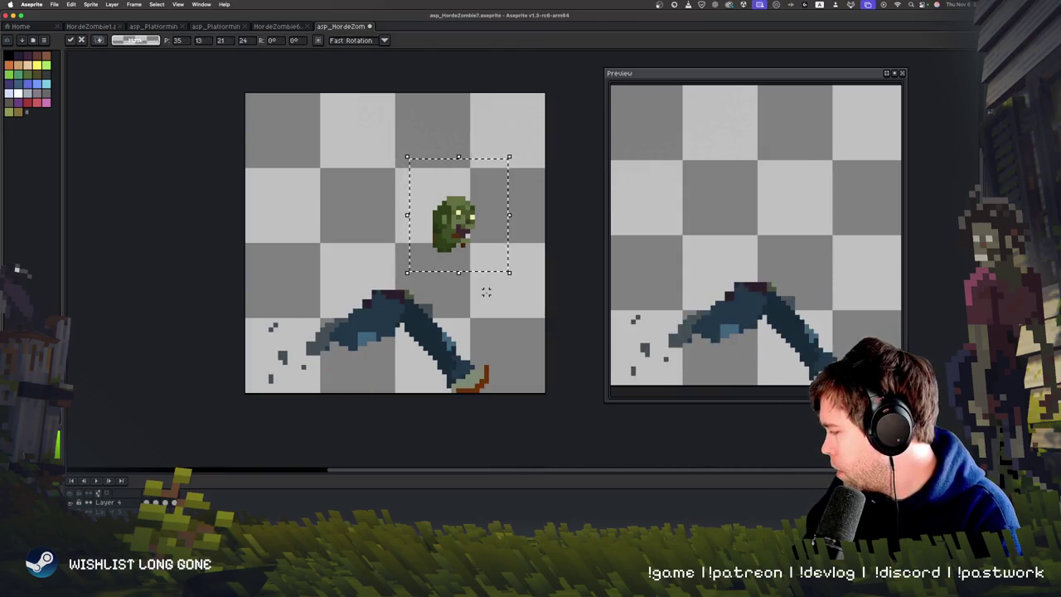
key(Return)
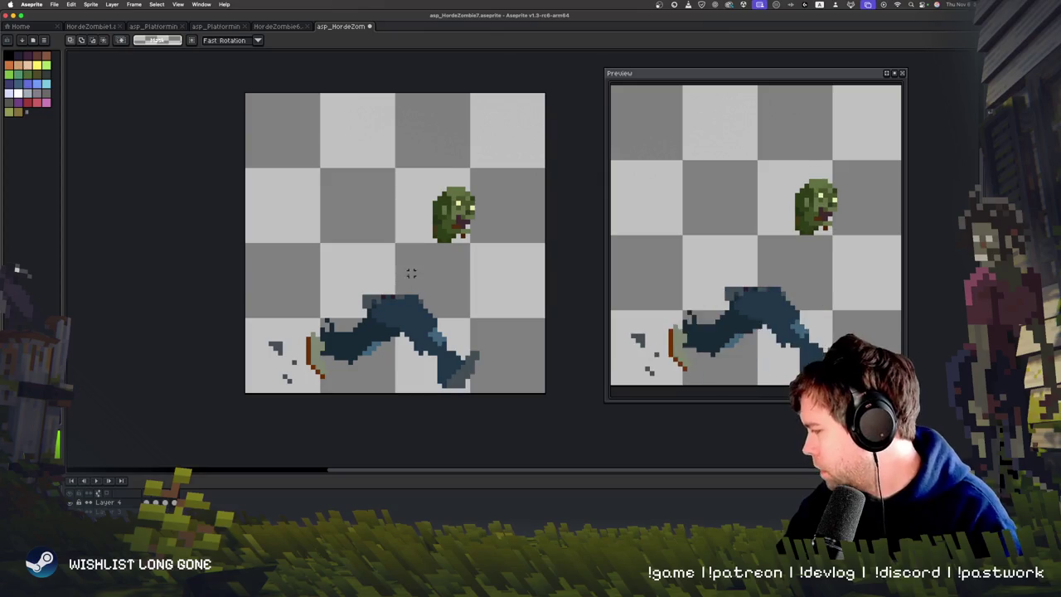
scroll(411, 273, down, 1)
key(b)
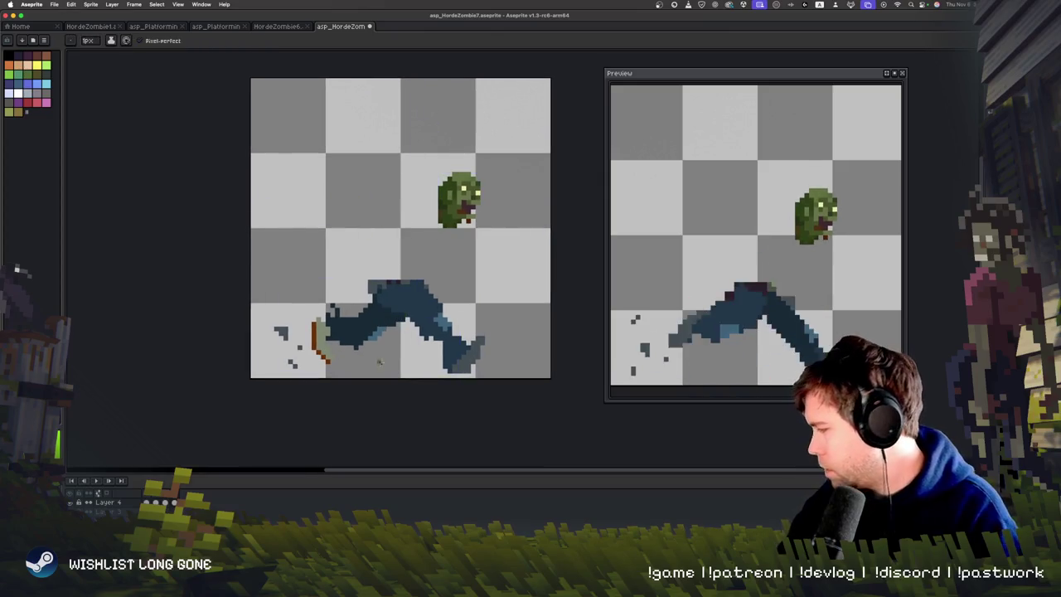
key(Return)
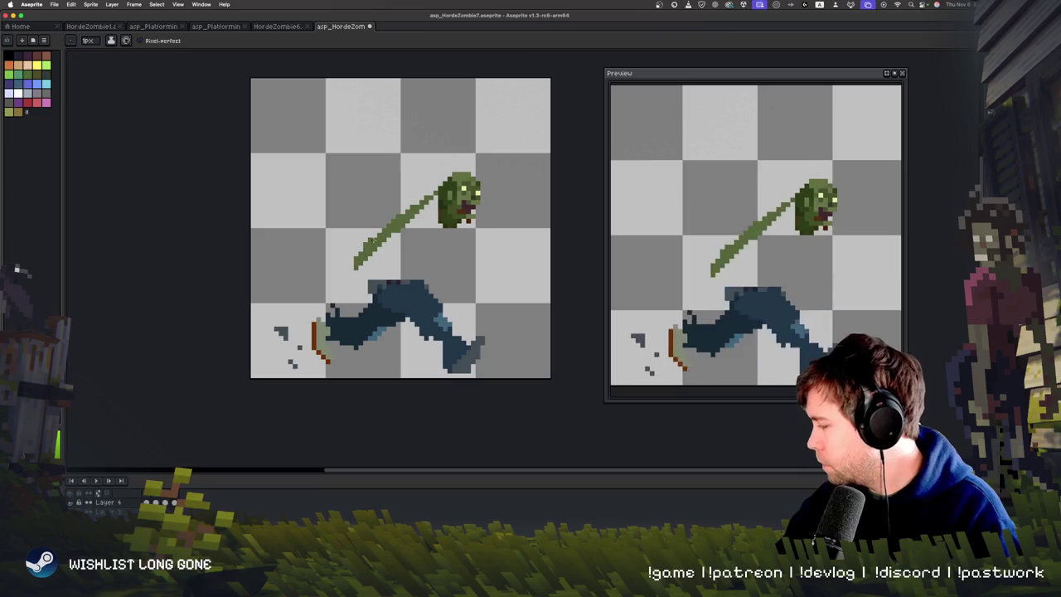
key(Return)
key(i)
click(377, 317)
key(b)
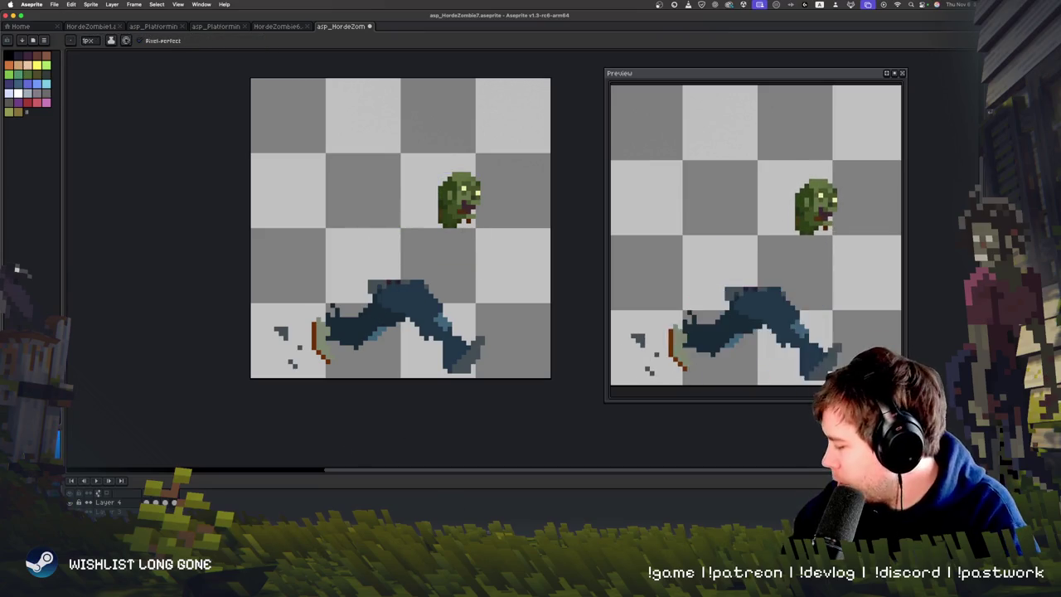
key(super+Tab)
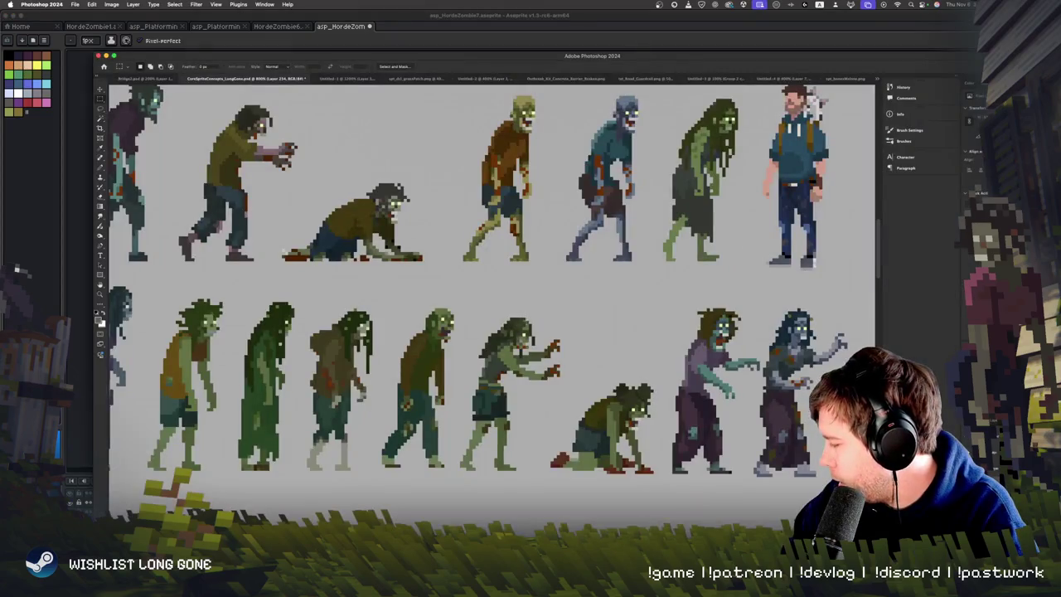
scroll(410, 290, up, 5)
scroll(410, 290, up, 3)
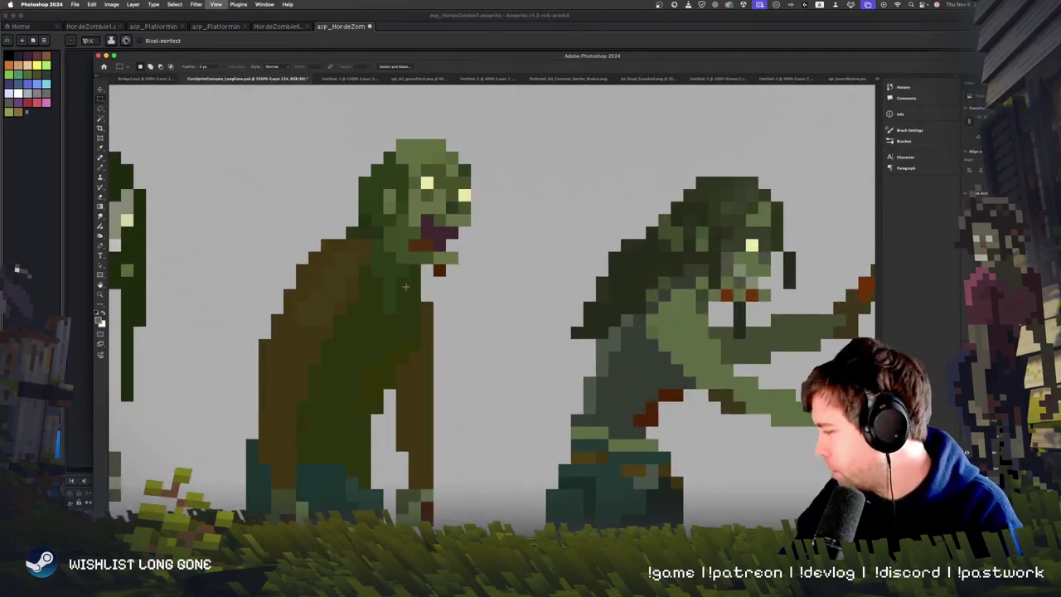
scroll(491, 364, up, 3)
scroll(493, 323, down, 3)
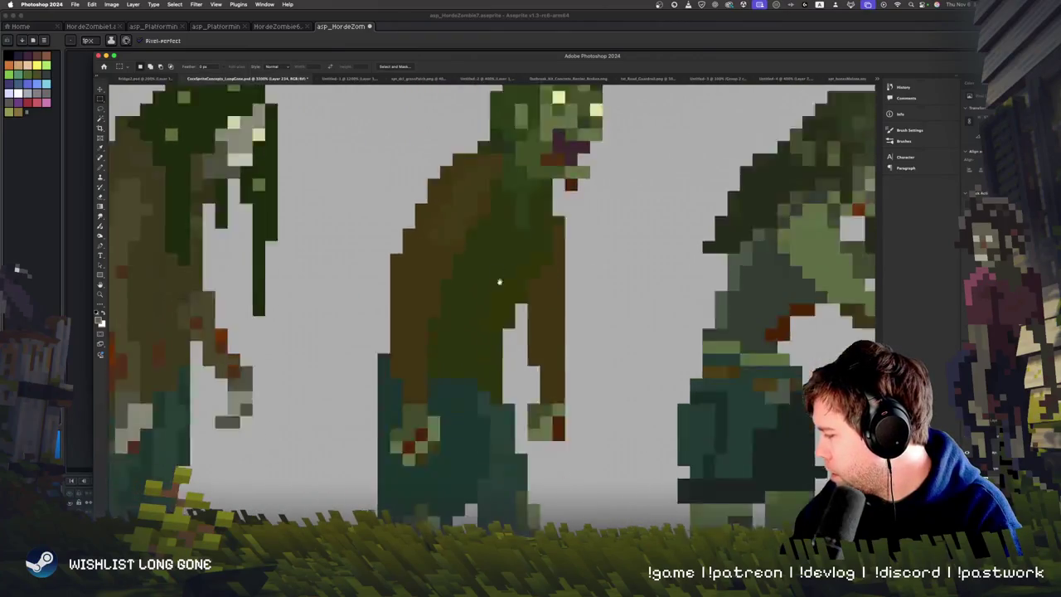
scroll(497, 348, up, 4)
scroll(499, 308, down, 3)
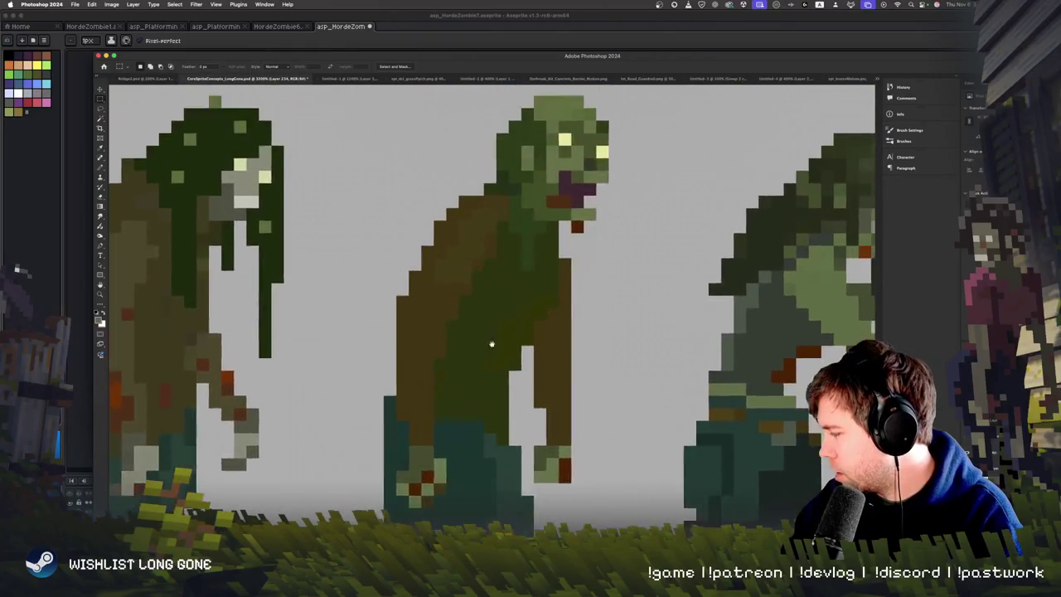
scroll(490, 345, up, 4)
scroll(467, 365, down, 3)
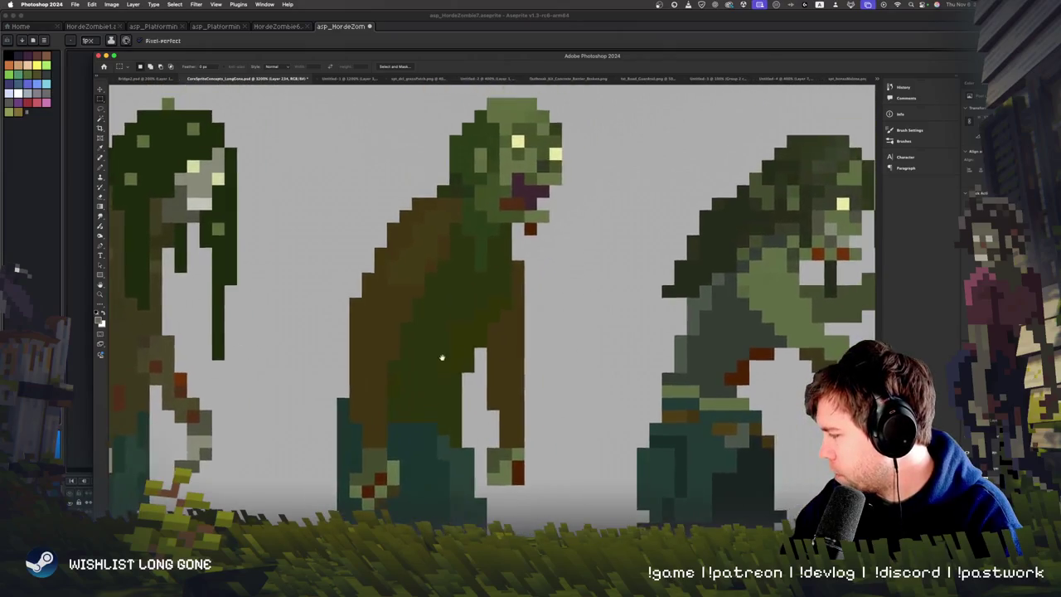
scroll(453, 315, up, 2)
click(464, 15)
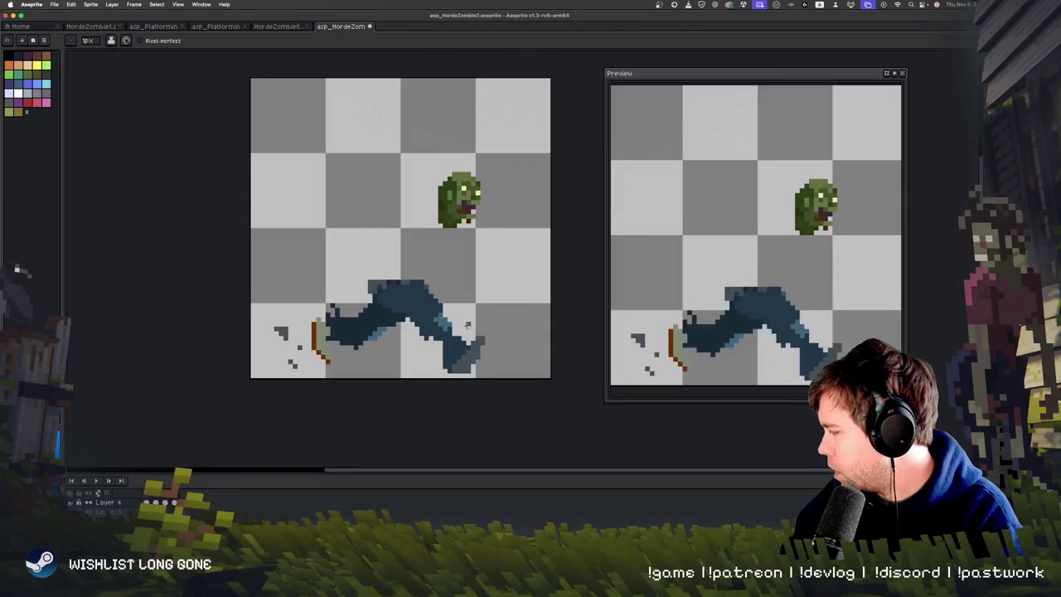
Sketch and undo a torso-angle guide, then move to the frame with the olive torso.
scroll(467, 325, up, 2)
drag(371, 302, 429, 224)
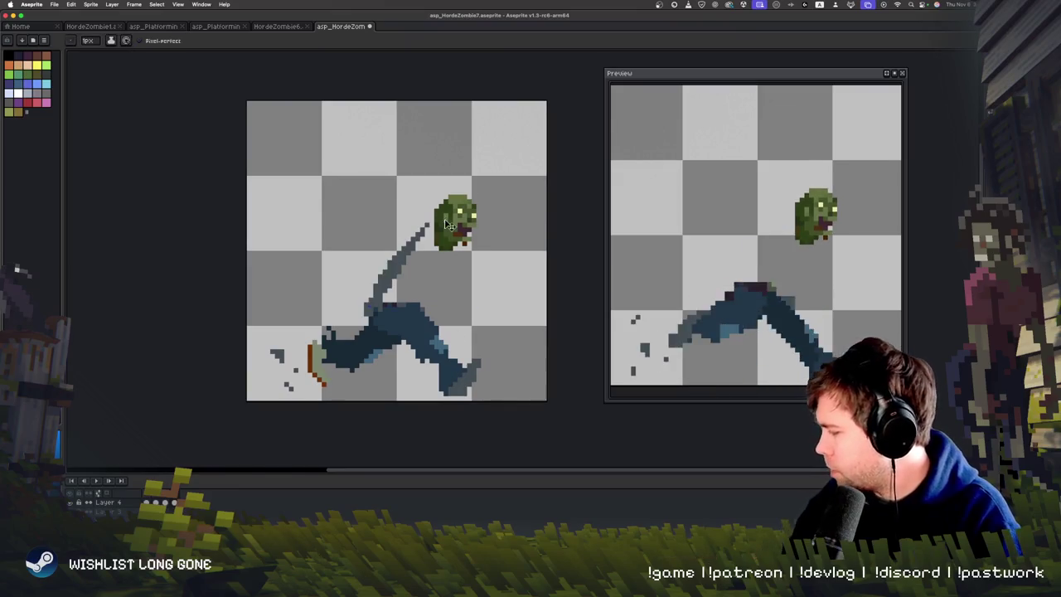
key(super+z)
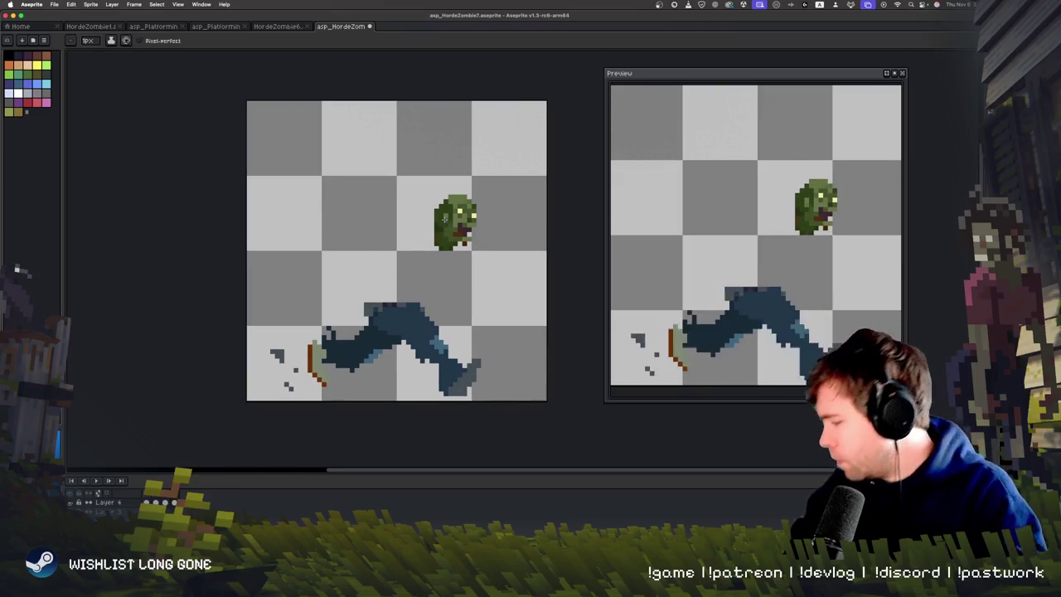
key(Right)
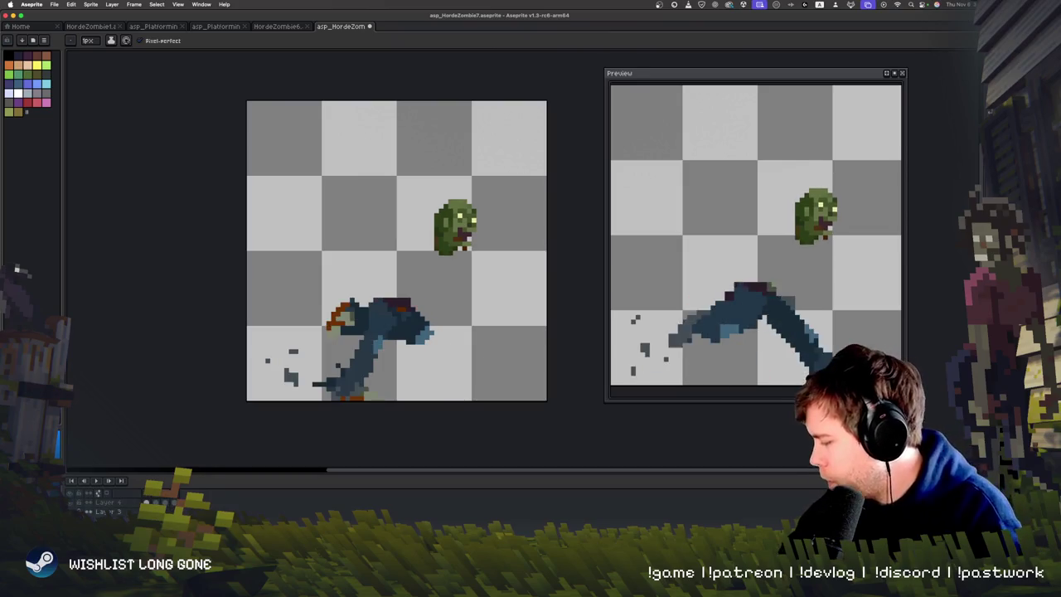
key(Right)
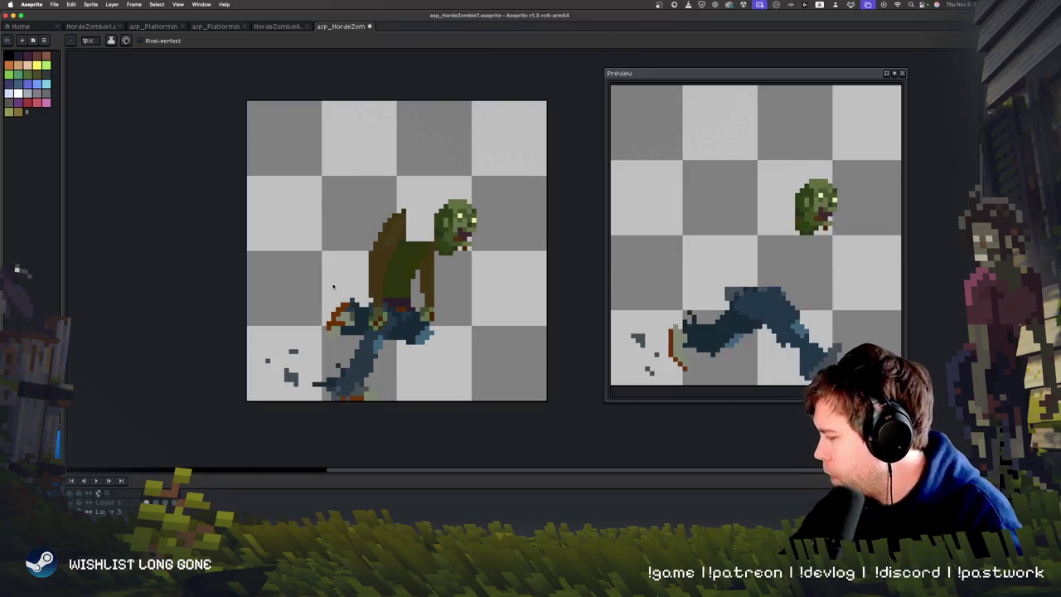
Lean the torso and legs forward about 21° and nudge them down two pixels.
key(m)
mouse_move(303, 192)
mouse_down()
mouse_move(476, 369)
mouse_move(452, 422)
mouse_move(425, 429)
mouse_up()
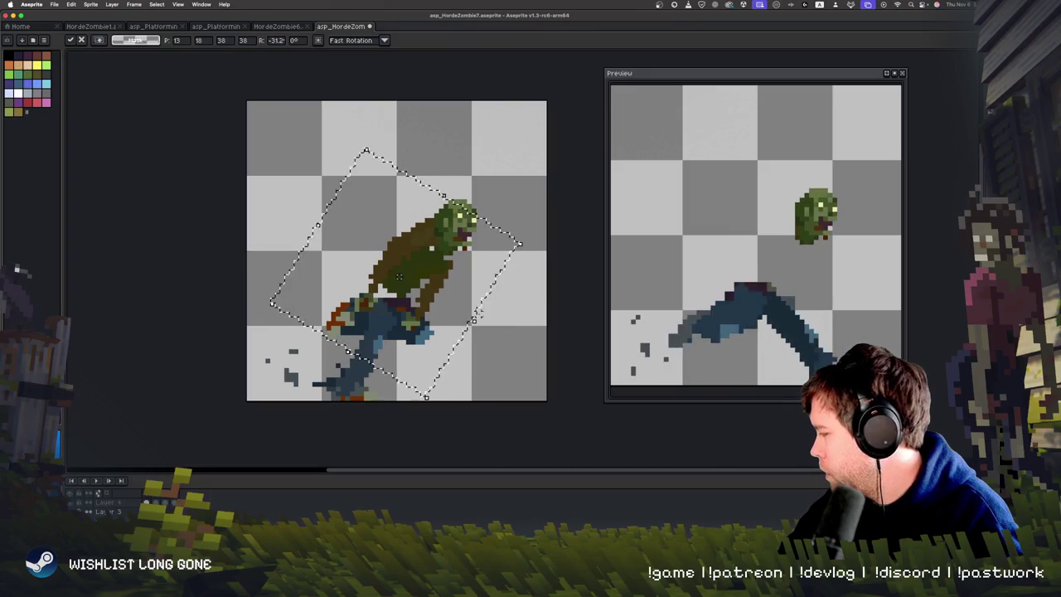
drag(448, 304, 450, 315)
click(474, 382)
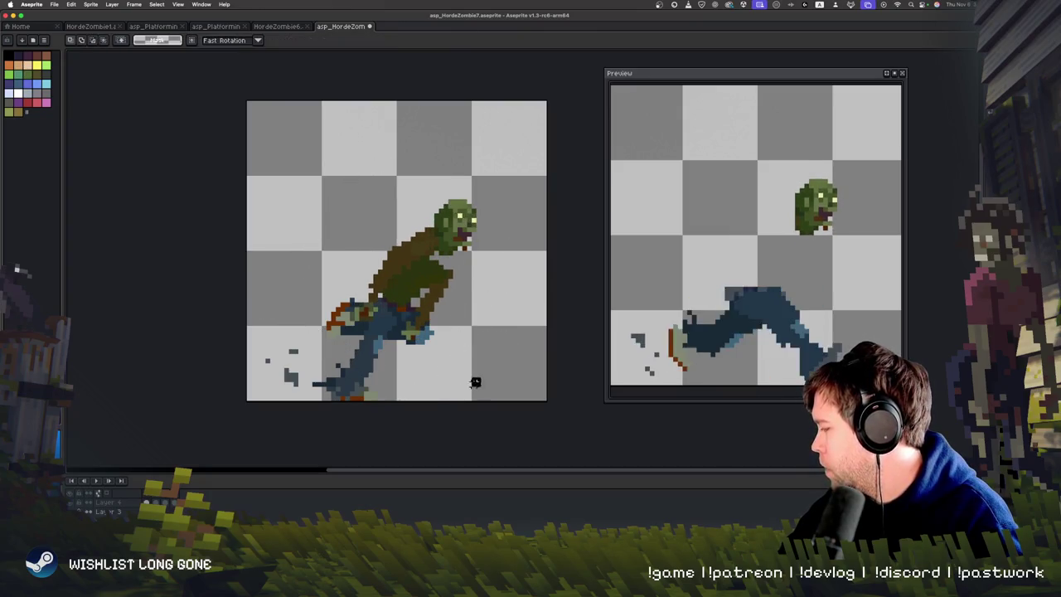
Draw the arm hanging down from the shoulder.
key(b)
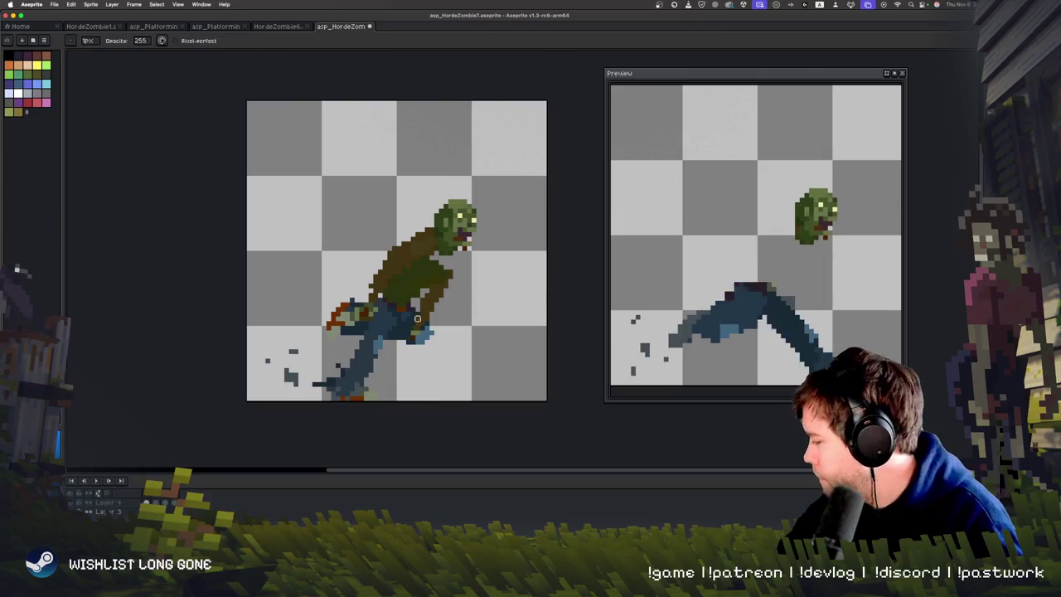
key(e)
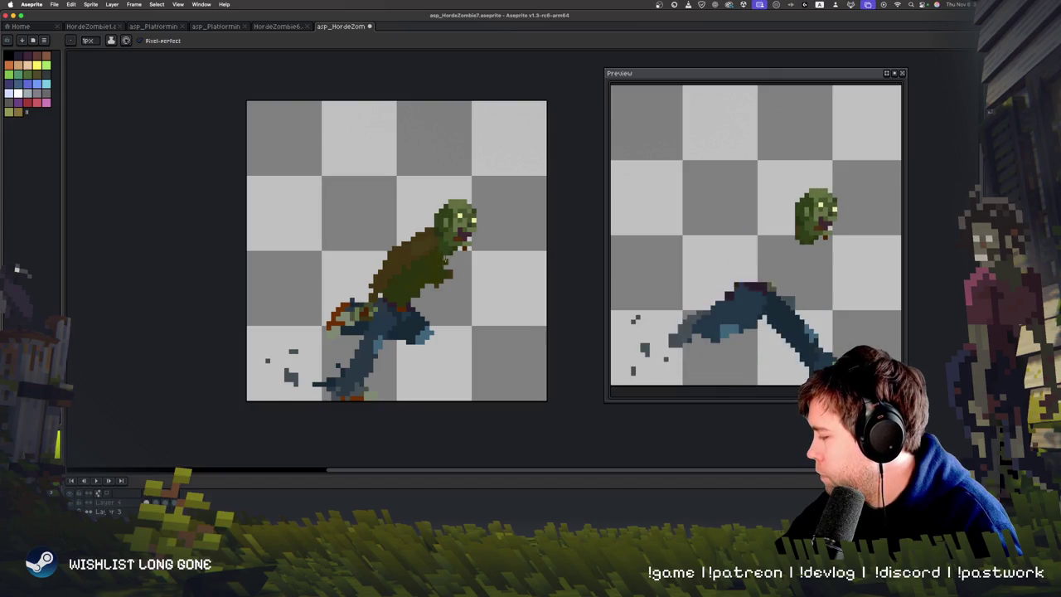
key(b)
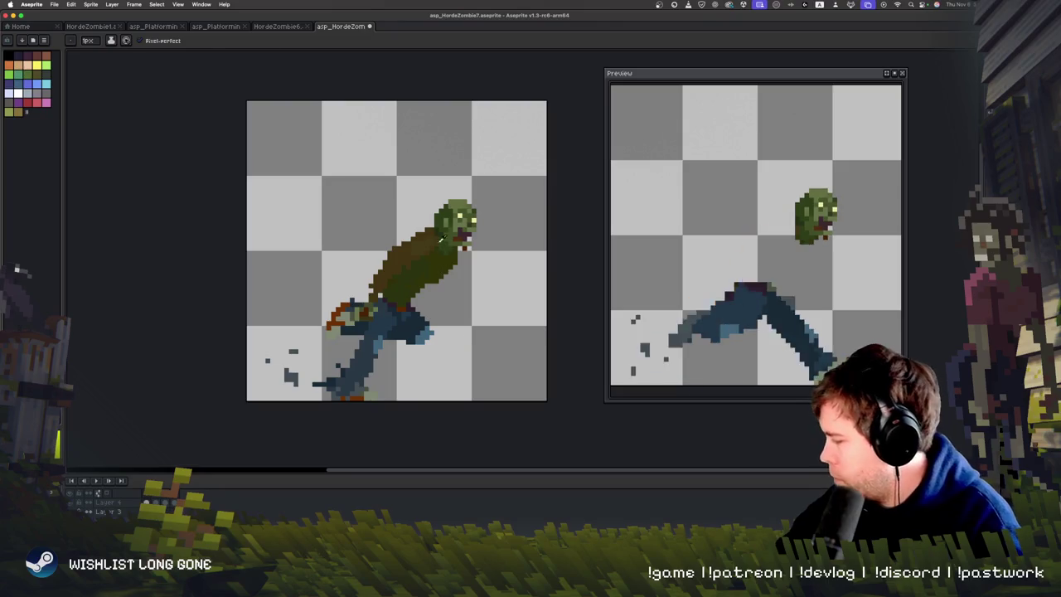
key(e)
mouse_move(448, 270)
mouse_down()
mouse_move(450, 306)
mouse_move(476, 296)
mouse_move(496, 318)
mouse_up()
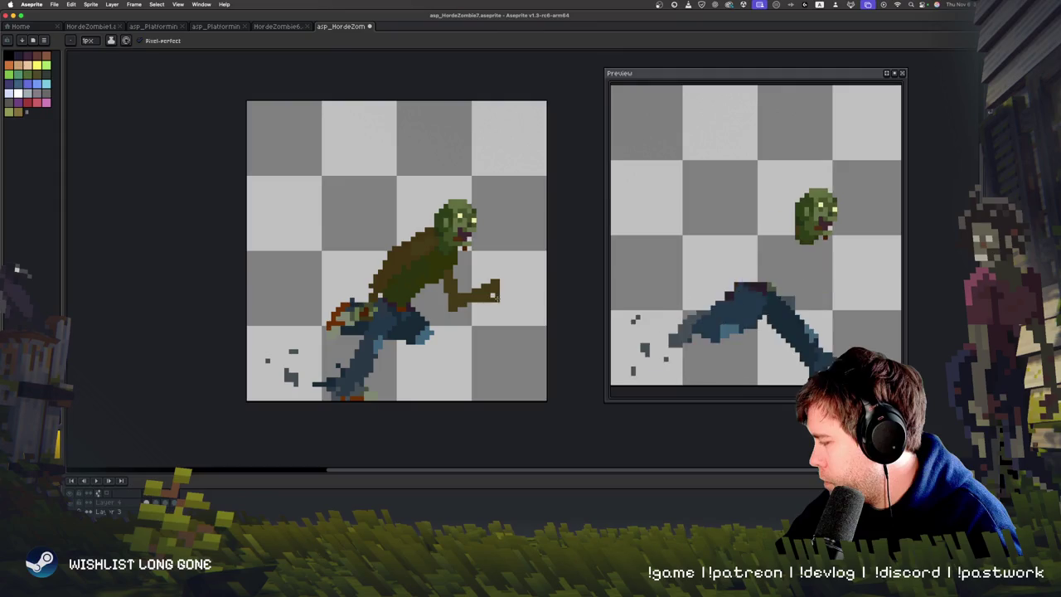
Undo the last hand pixels and the extended-arm strokes on the forward arm.
key(ctrl+z)
key(ctrl+z)
key(b)
key(ctrl+z)
key(ctrl+z)
key(ctrl+z)
key(i)
key(b)
Redraw the forward arm reaching right to a green hand, sampling colours from the sprite.
drag(457, 292, 479, 282)
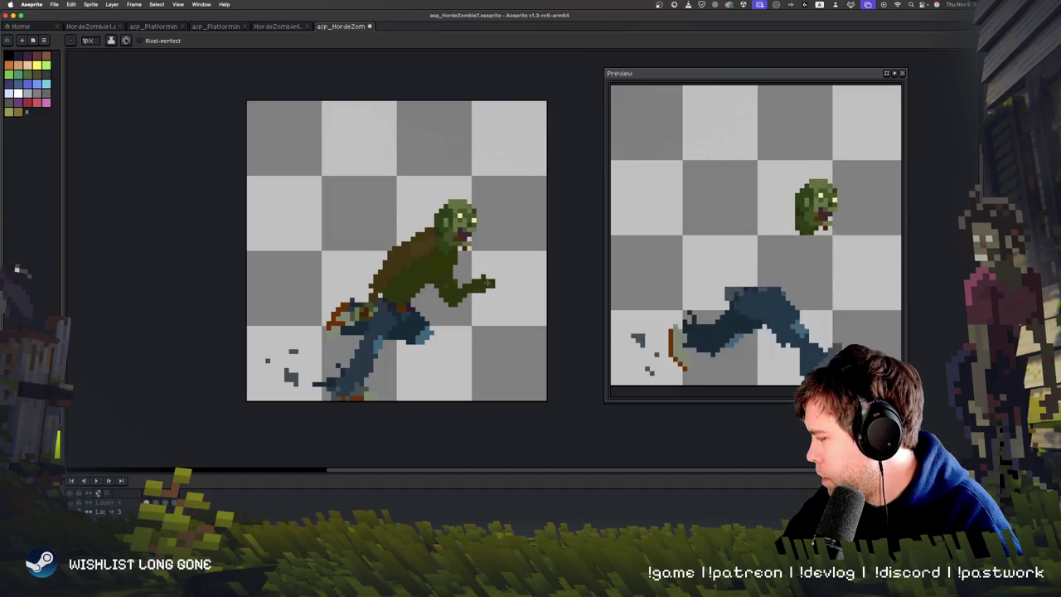
key(ctrl+z)
key(i)
key(b)
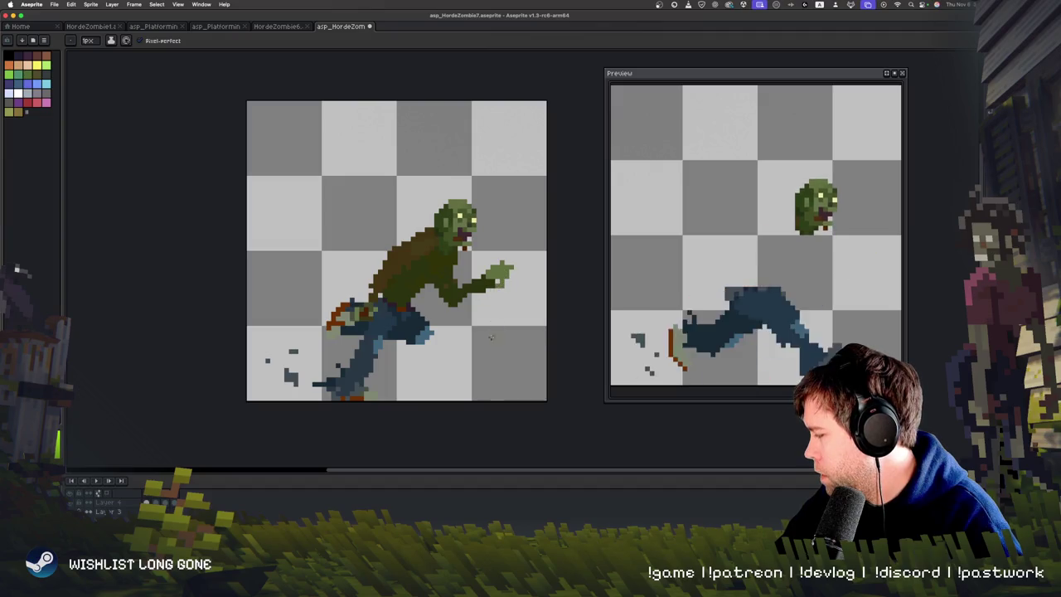
key(b)
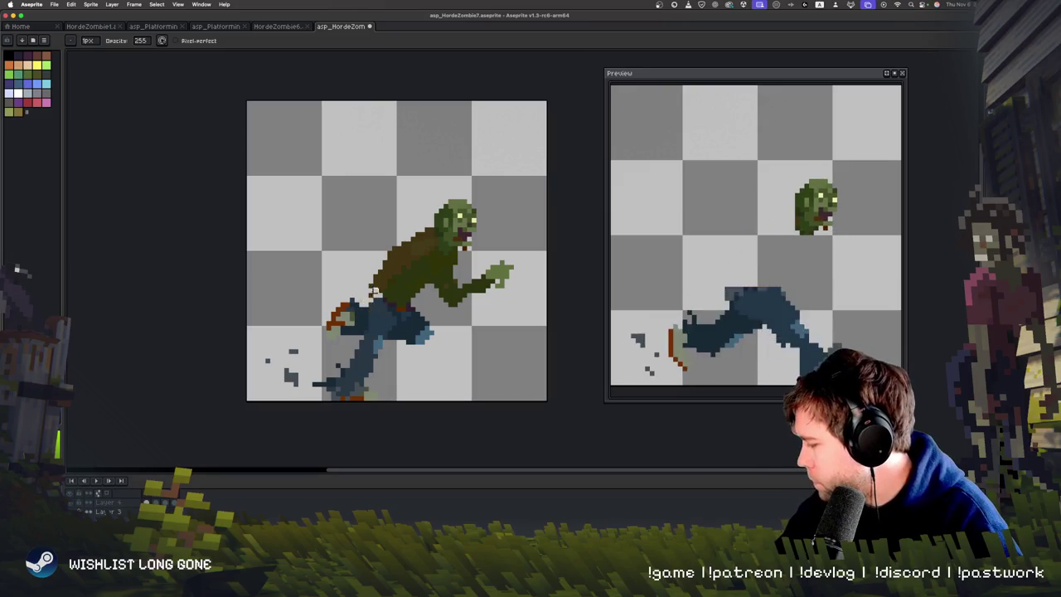
key(e)
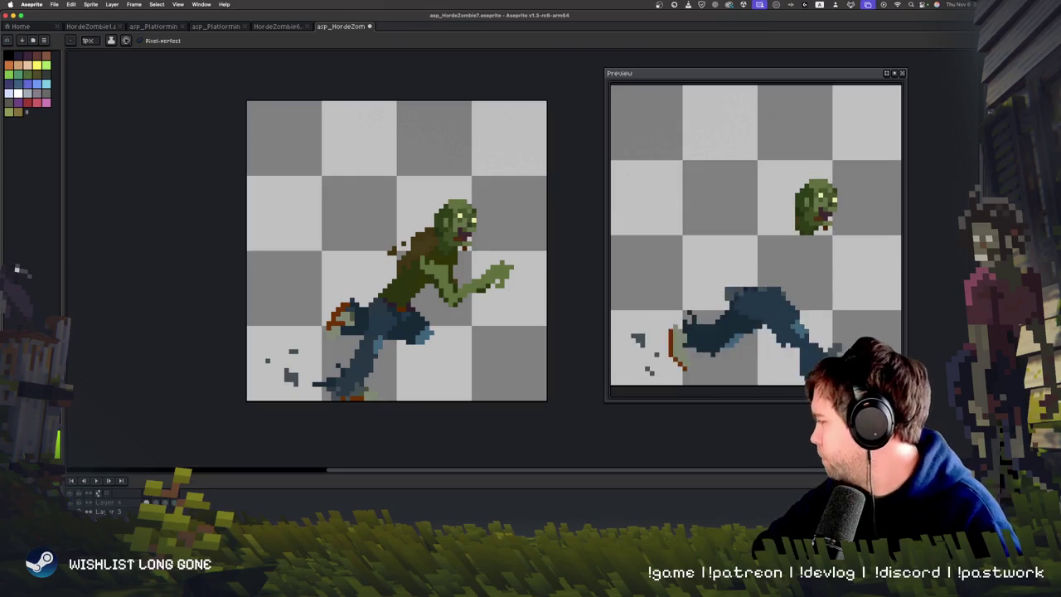
Flood-fill the torso and forward arm light green, then refill with the darker green.
key(g)
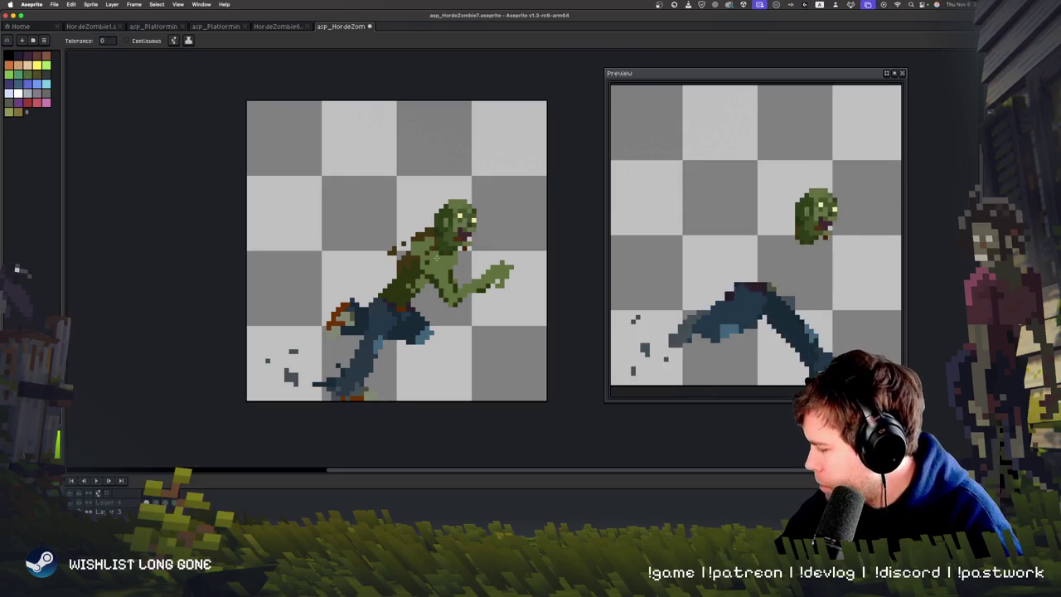
click(409, 284)
click(407, 262)
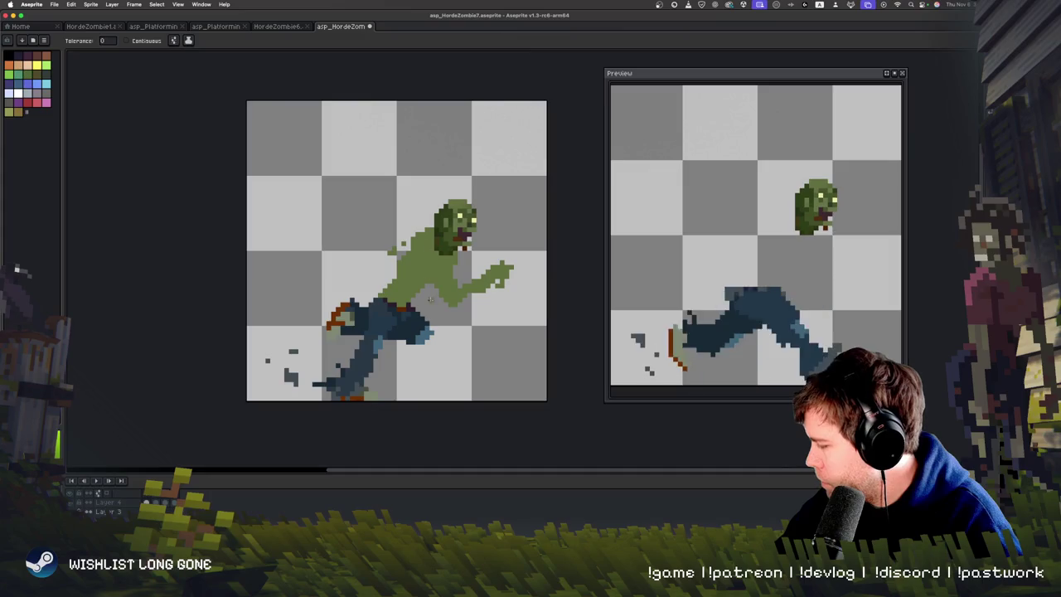
alt+click(453, 237)
click(454, 264)
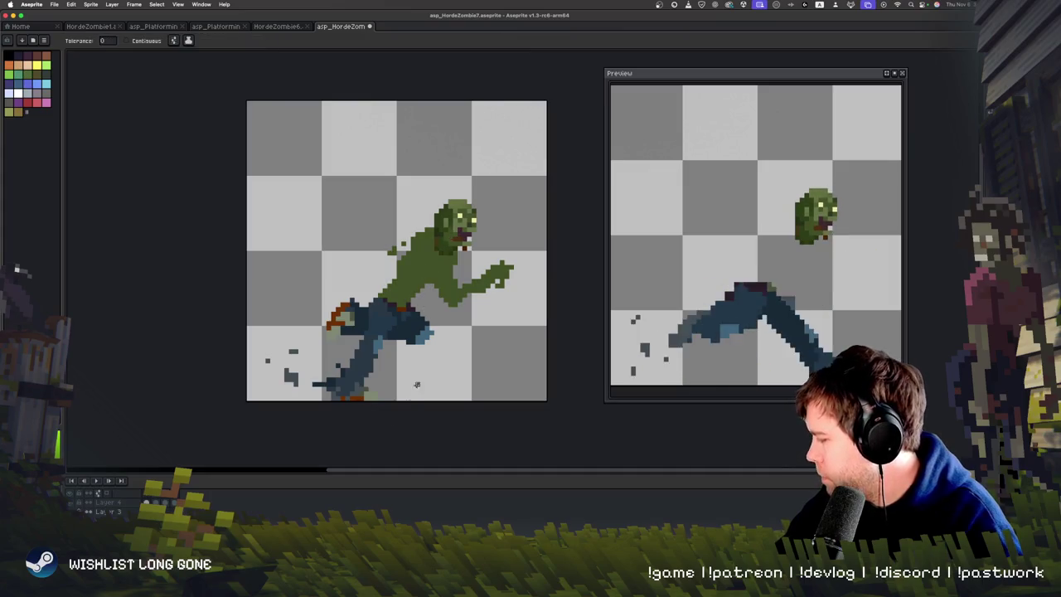
Touch up the head pixels and outline the upper back for the rear arm.
key(b)
alt+click(461, 221)
click(461, 232)
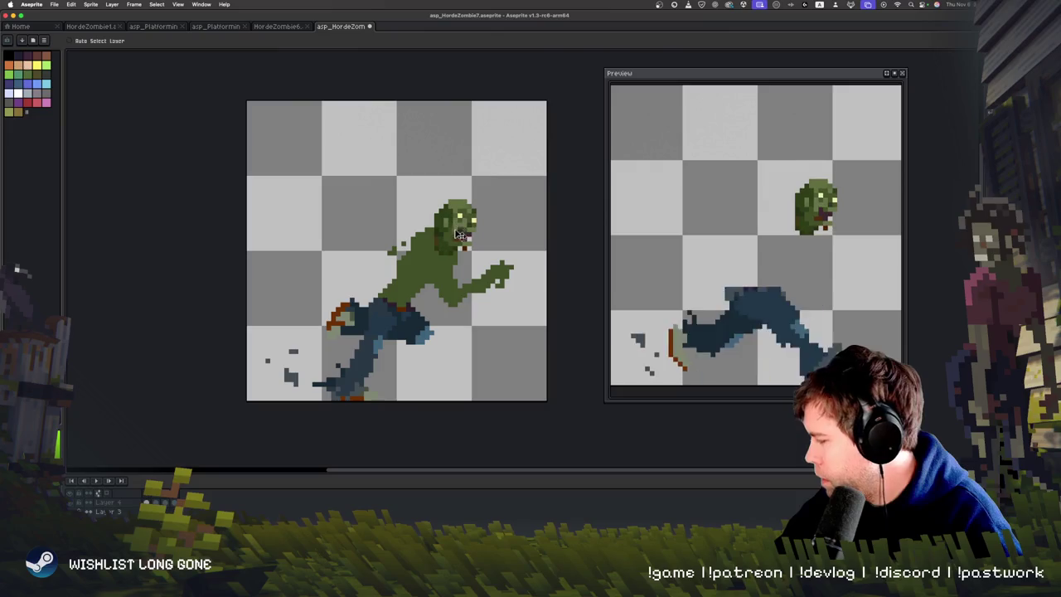
alt+click(461, 207)
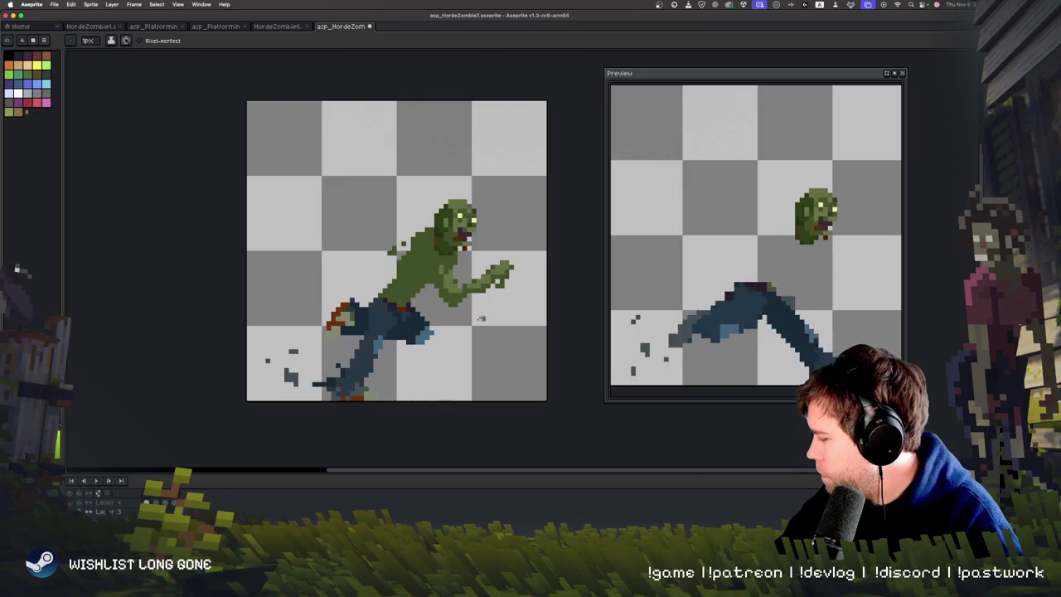
drag(420, 438, 436, 450)
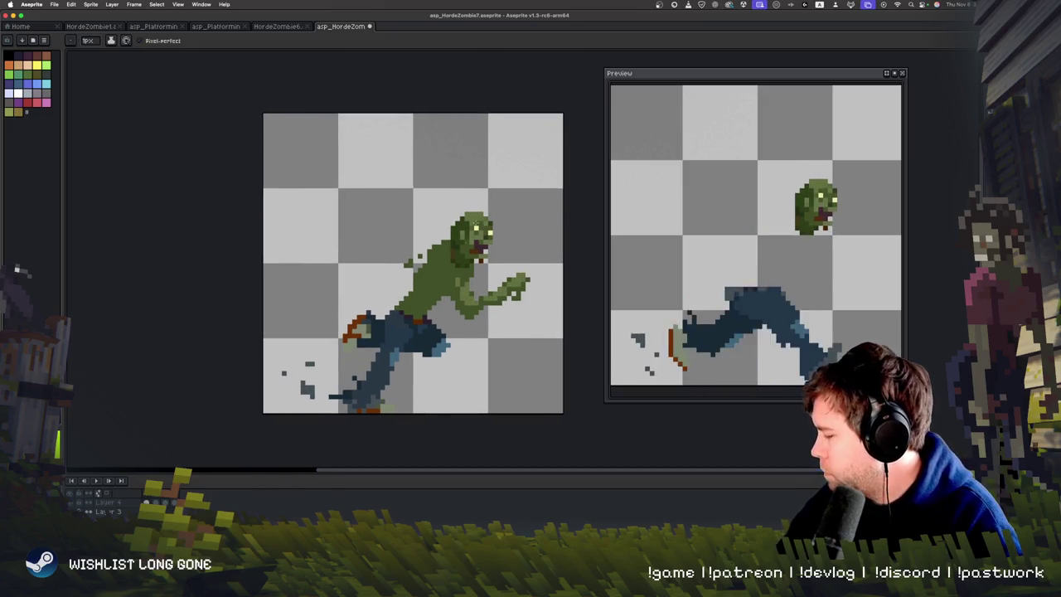
mouse_move(409, 242)
mouse_down()
mouse_move(433, 240)
mouse_move(424, 217)
mouse_move(424, 240)
mouse_move(369, 250)
mouse_move(365, 267)
mouse_move(380, 263)
mouse_up()
Extend the trailing arm and draw dark green shading along it.
click(411, 221)
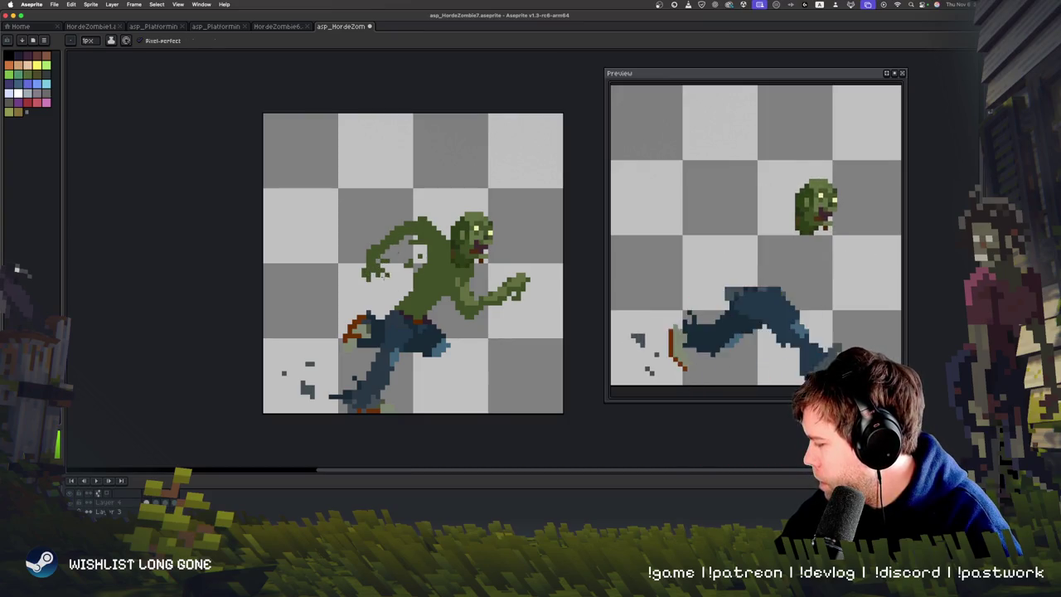
key(i)
key(b)
drag(371, 256, 348, 252)
Erase stray pixels and refine the dark shading on the torso and arm.
key(e)
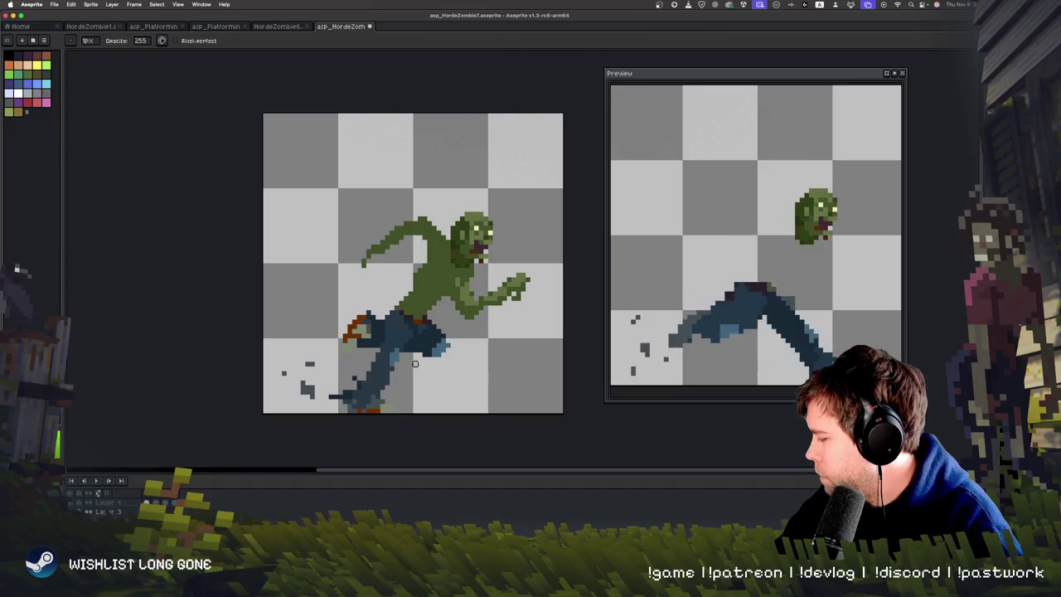
key(b)
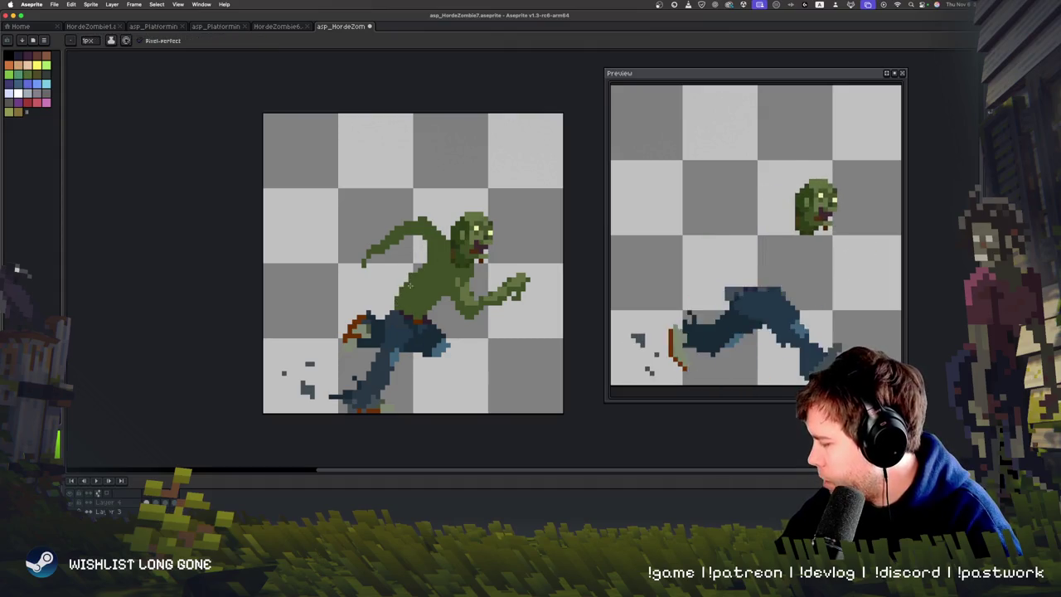
key(e)
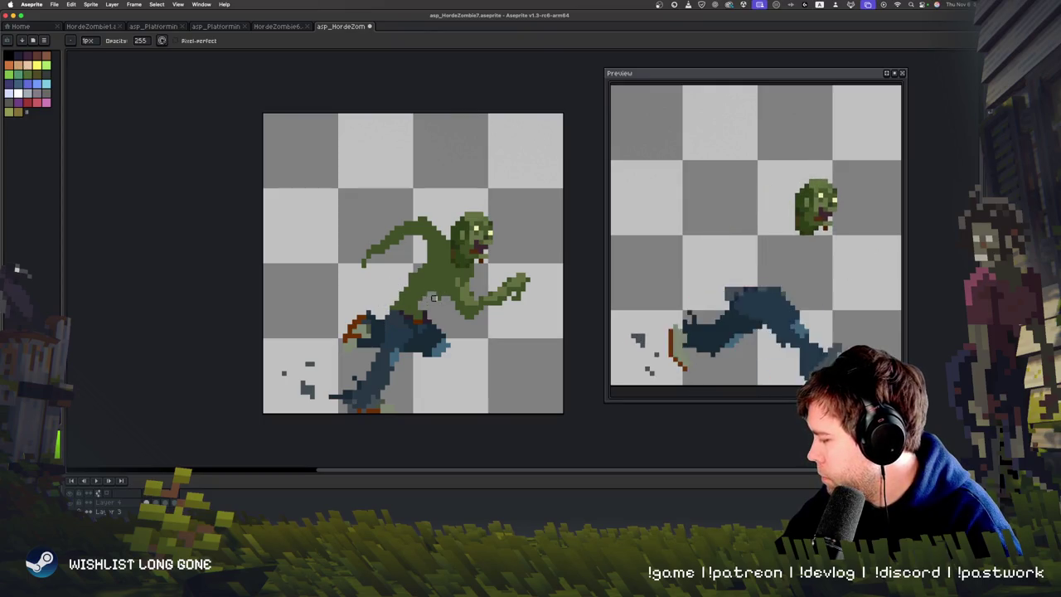
key(b)
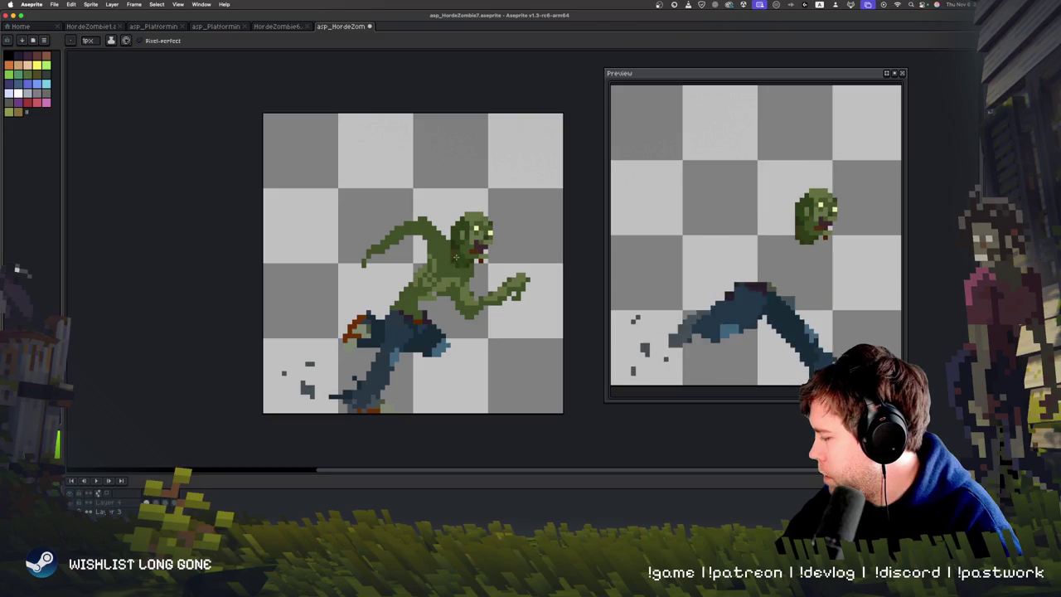
key(b)
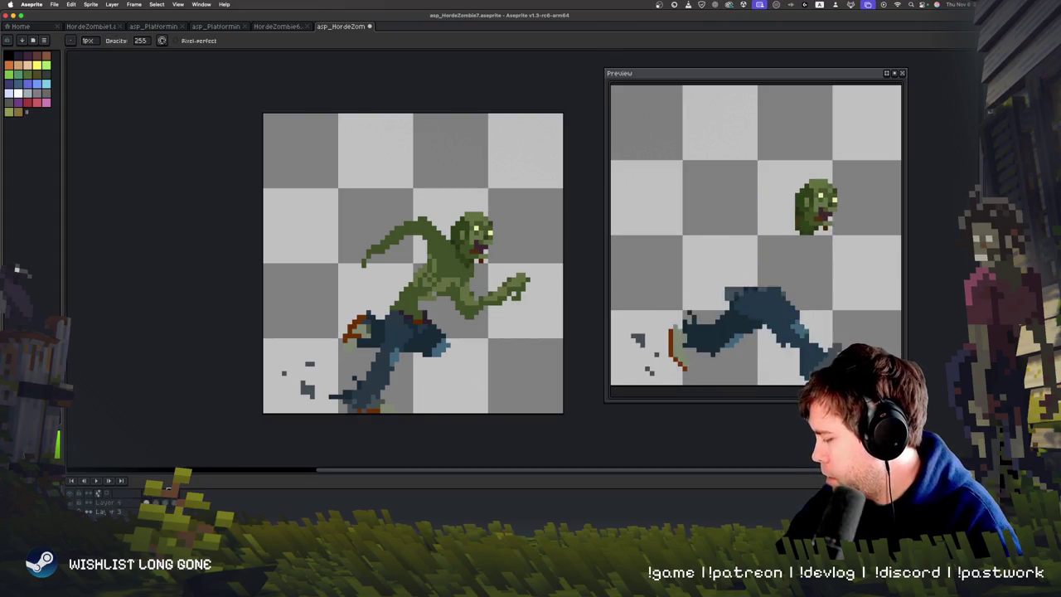
mouse_move(475, 373)
mouse_down()
mouse_move(459, 351)
mouse_move(408, 329)
mouse_move(404, 339)
mouse_up()
key(space)
Refine the torso shading, checking layer bounds and the next animation frame.
scroll(458, 349, up, 1)
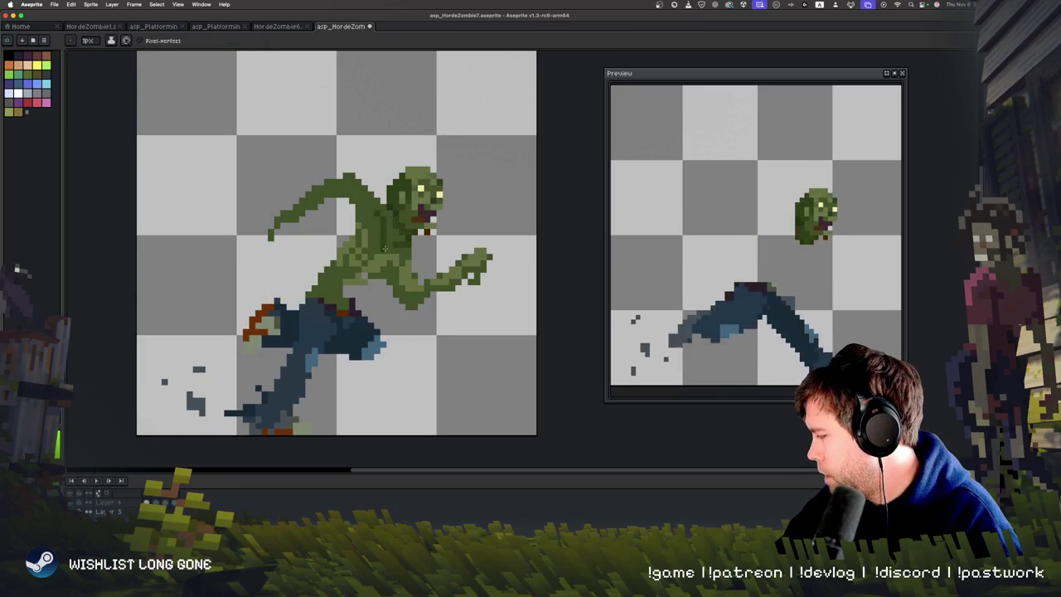
scroll(401, 338, left, 2)
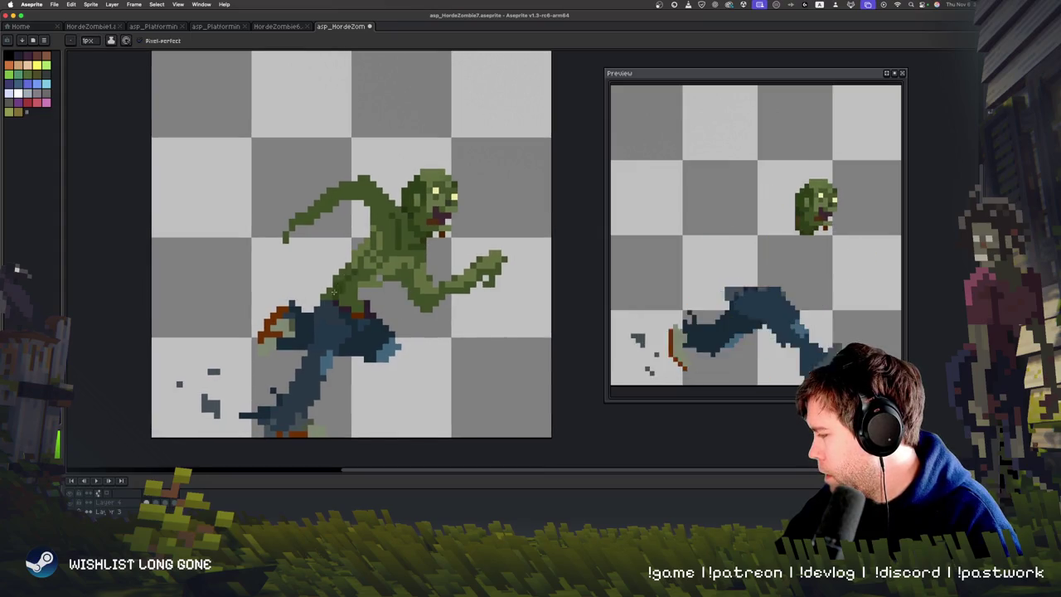
key(v)
key(b)
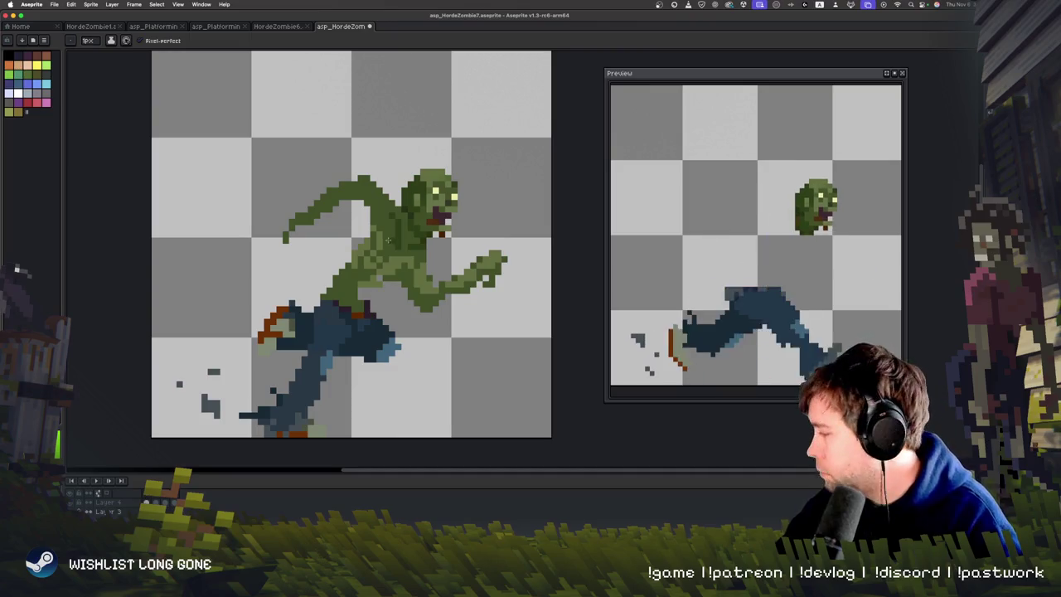
key(v)
key(b)
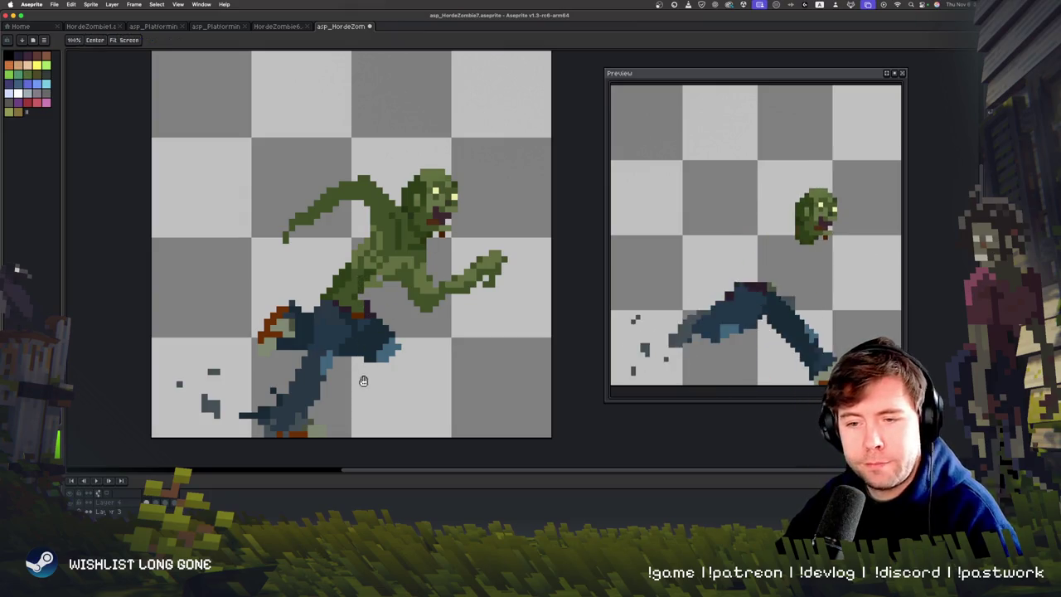
key(Right)
scroll(414, 340, up, 1)
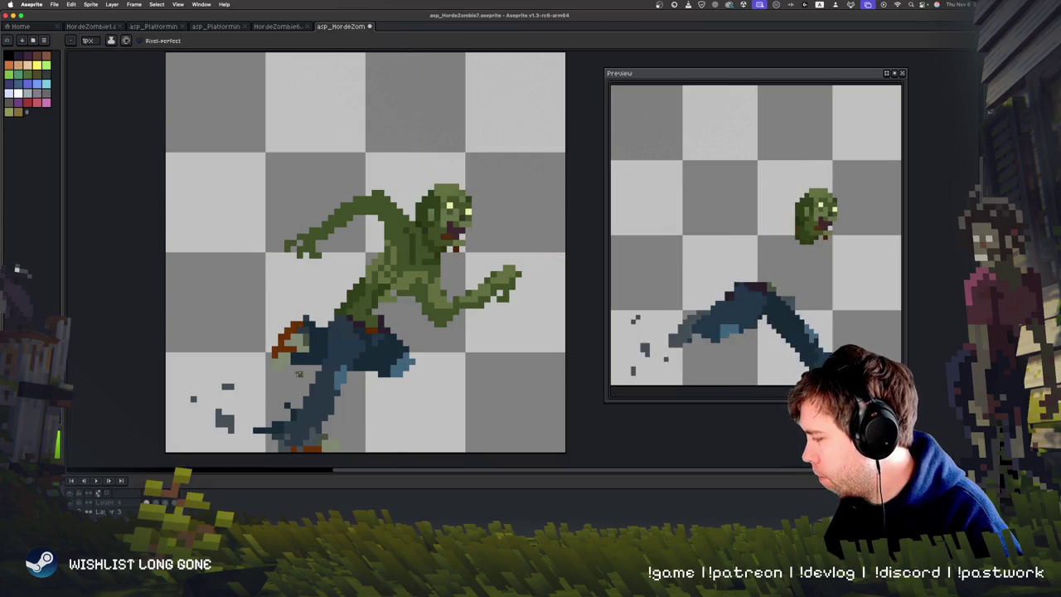
Sample greens from the zombie and continue shading the torso.
drag(343, 324, 286, 329)
key(alt)
alt+click(323, 262)
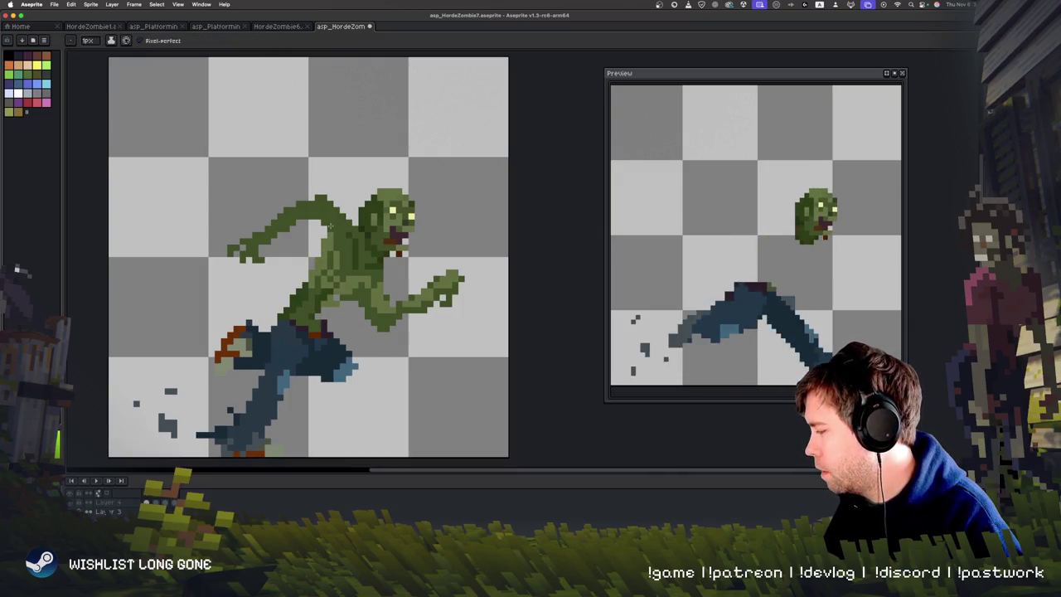
alt+click(351, 280)
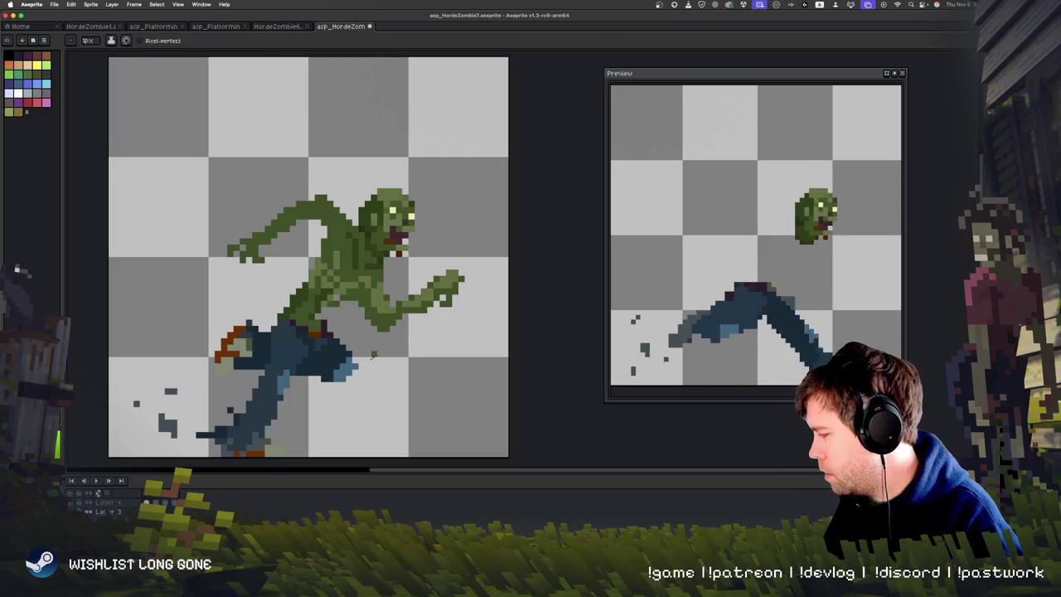
drag(379, 397, 372, 399)
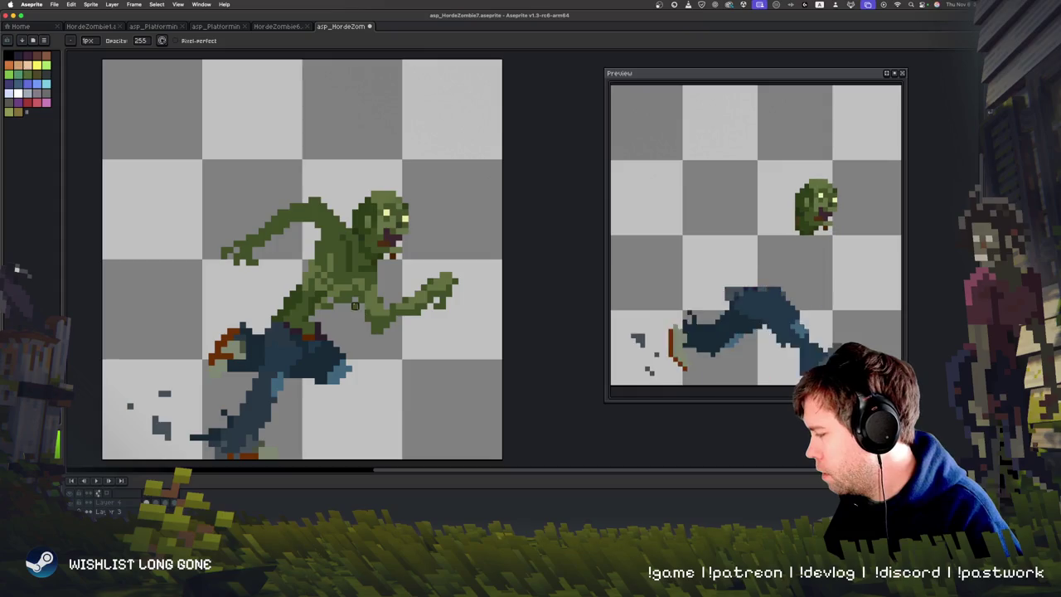
key(e)
Keep touching up the torso shading, erasing stray pixels.
scroll(332, 265, up, 2)
key(v)
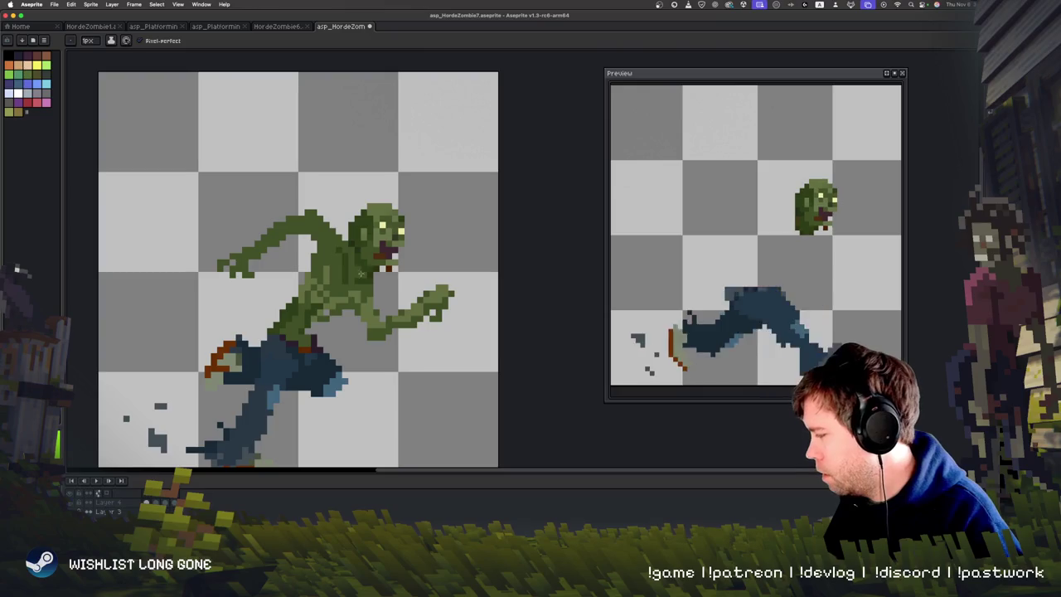
key(b)
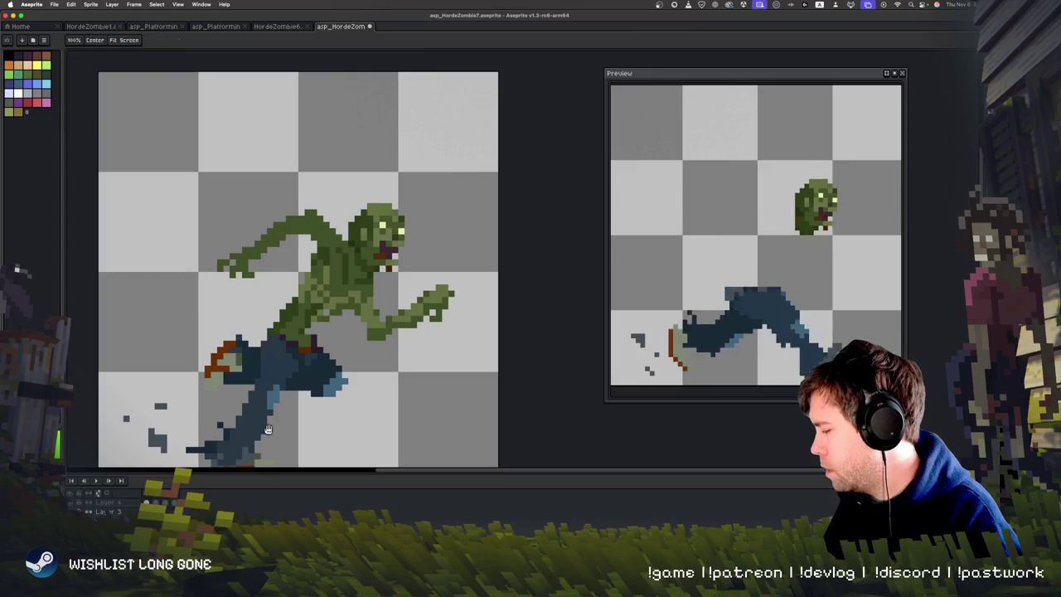
scroll(267, 431, left, 2)
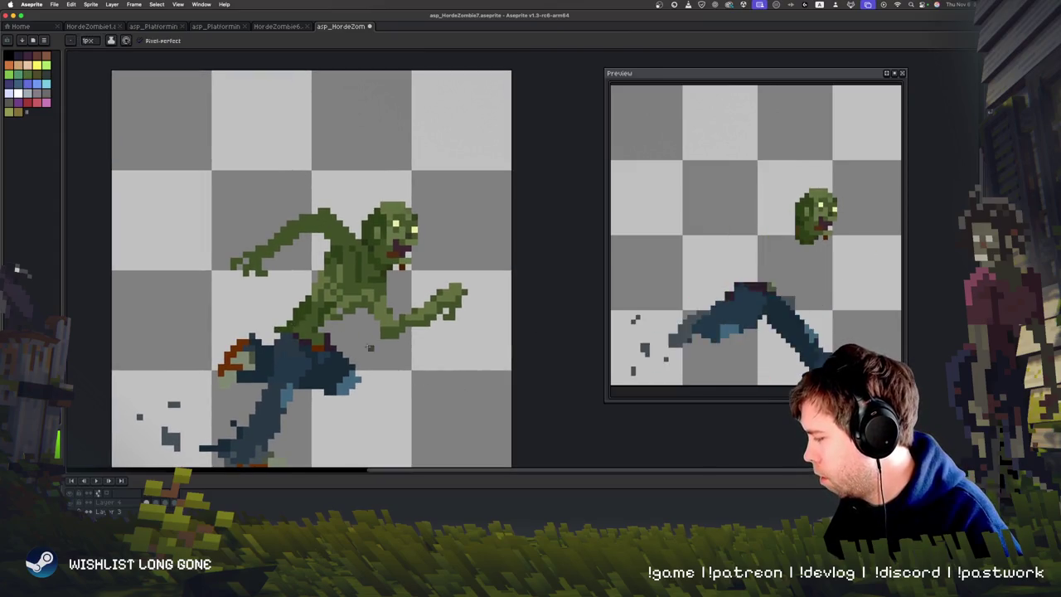
mouse_move(372, 372)
mouse_down()
mouse_move(373, 414)
mouse_move(386, 397)
mouse_up()
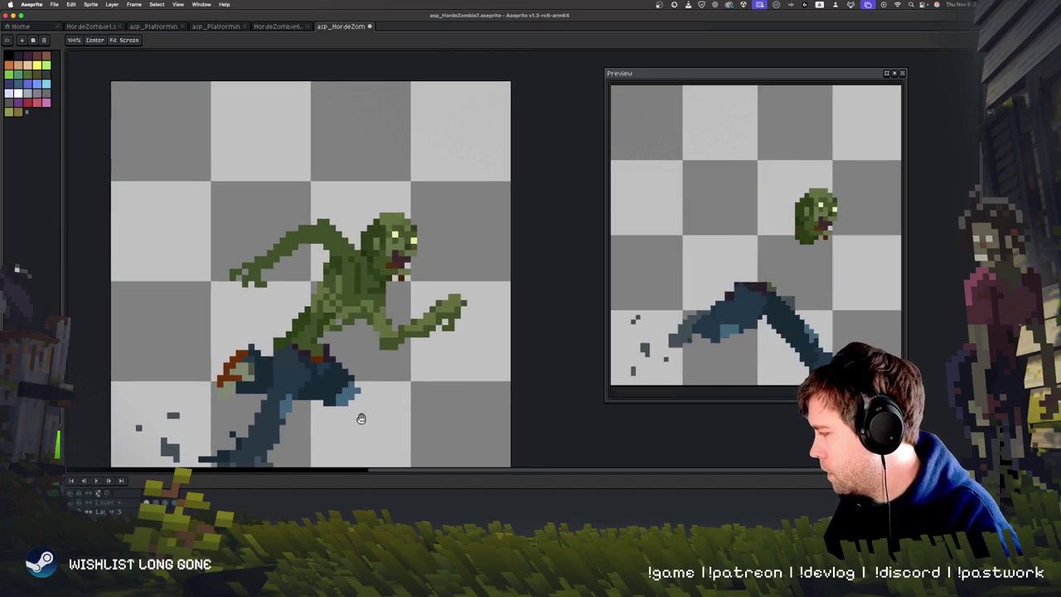
key(b)
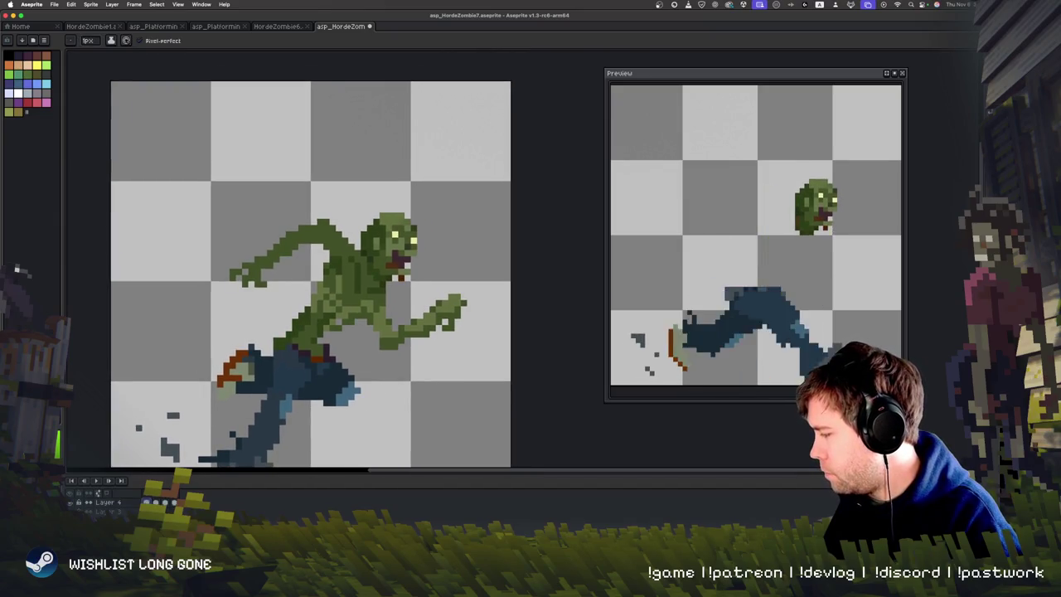
key(i)
key(b)
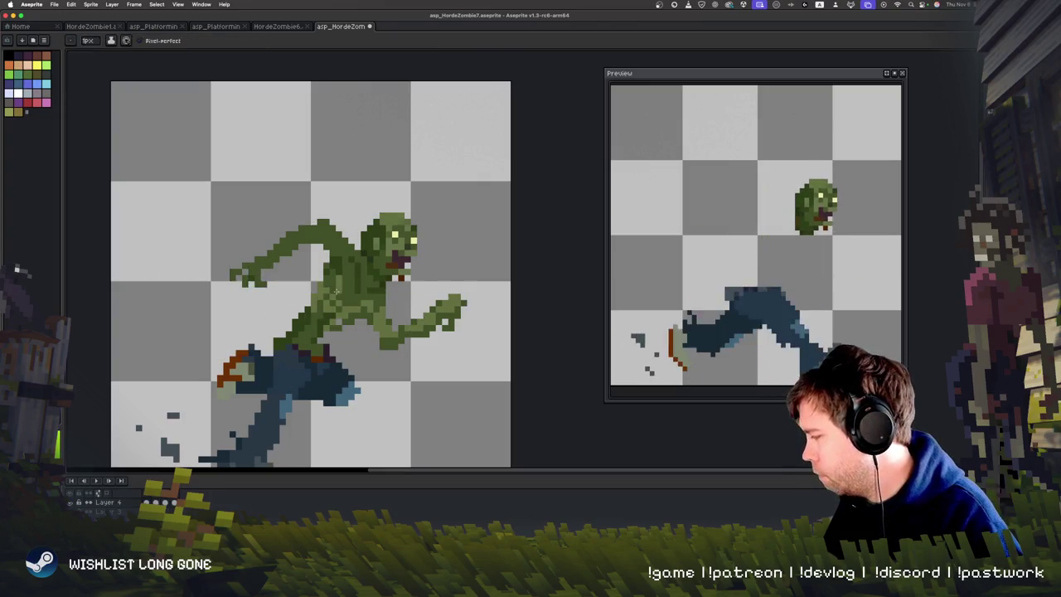
key(e)
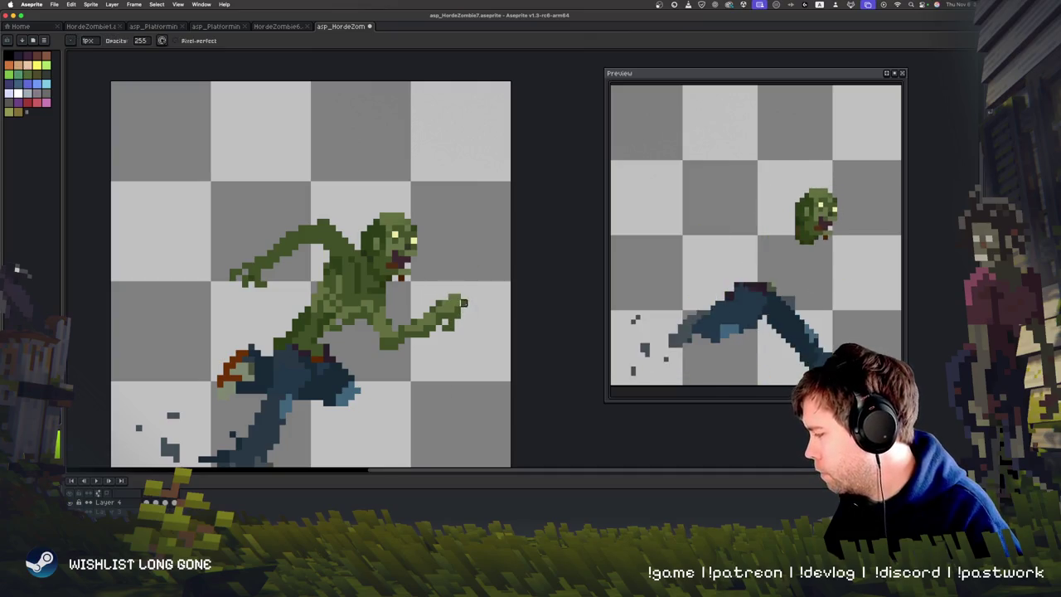
Delete Layer 4 and Layer 3 so only Layer 1 remains.
right_click(135, 497)
click(143, 508)
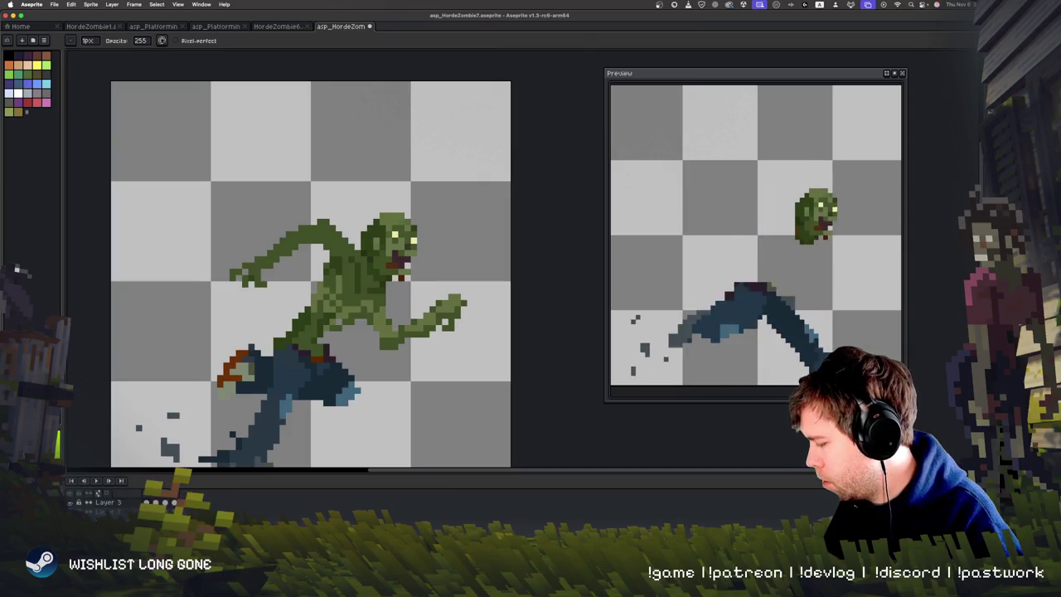
right_click(119, 506)
click(131, 508)
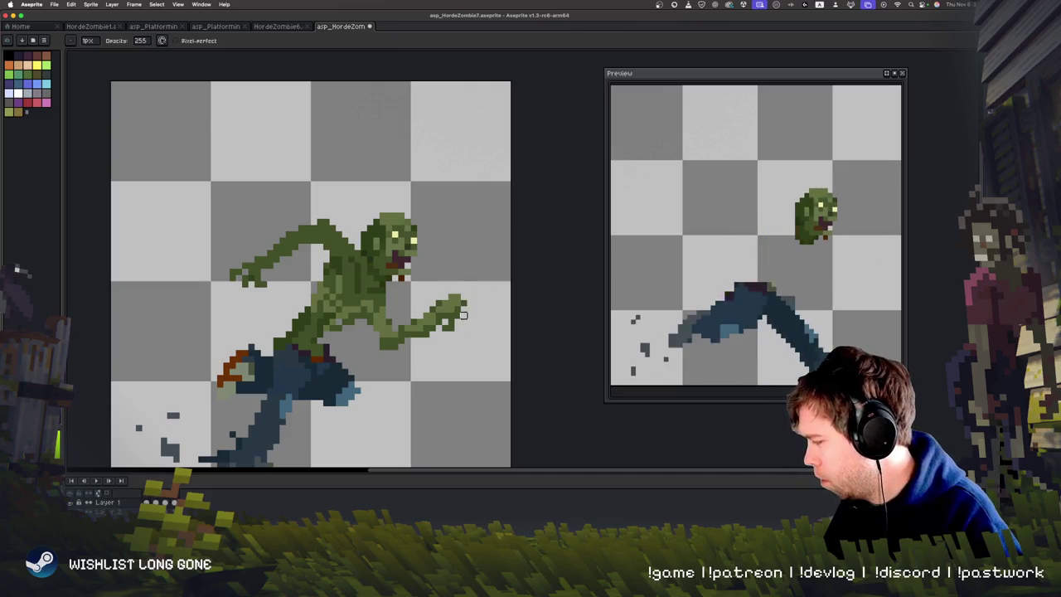
drag(438, 419, 469, 298)
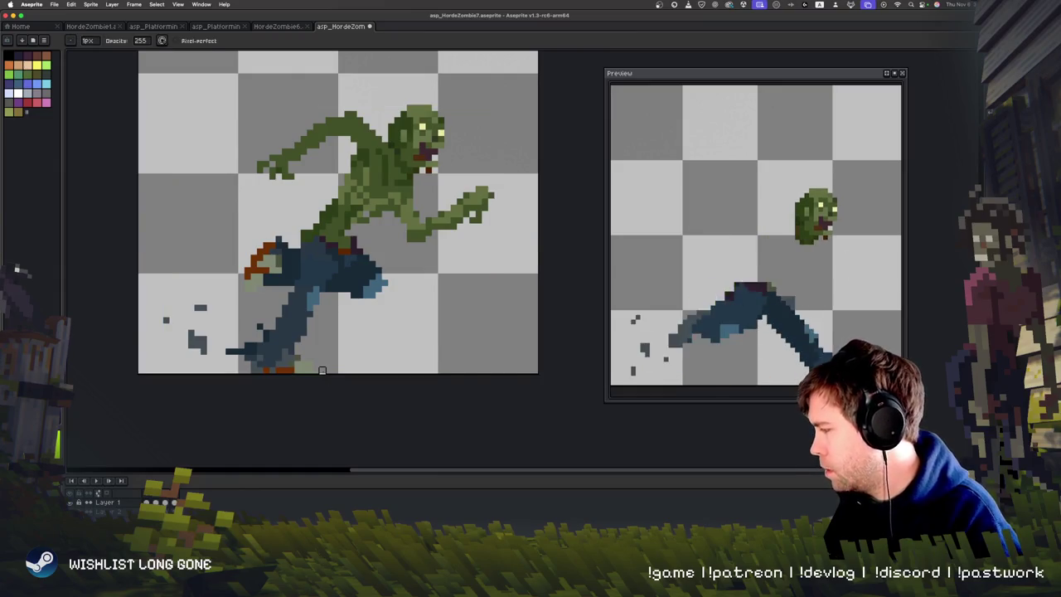
key(super+a)
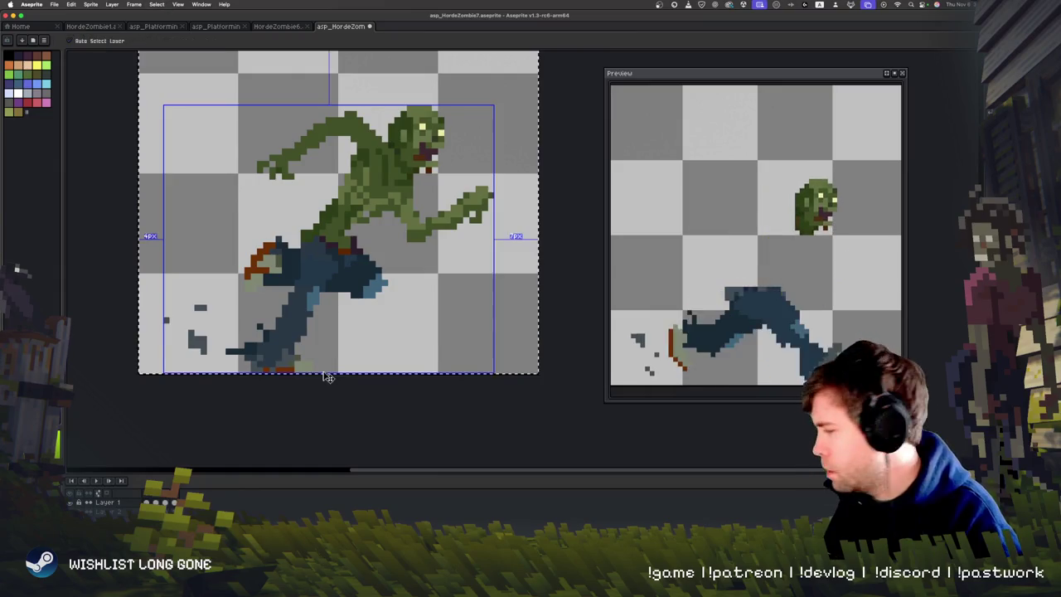
Shift the whole sprite one pixel left and deselect.
key(Right)
key(Left)
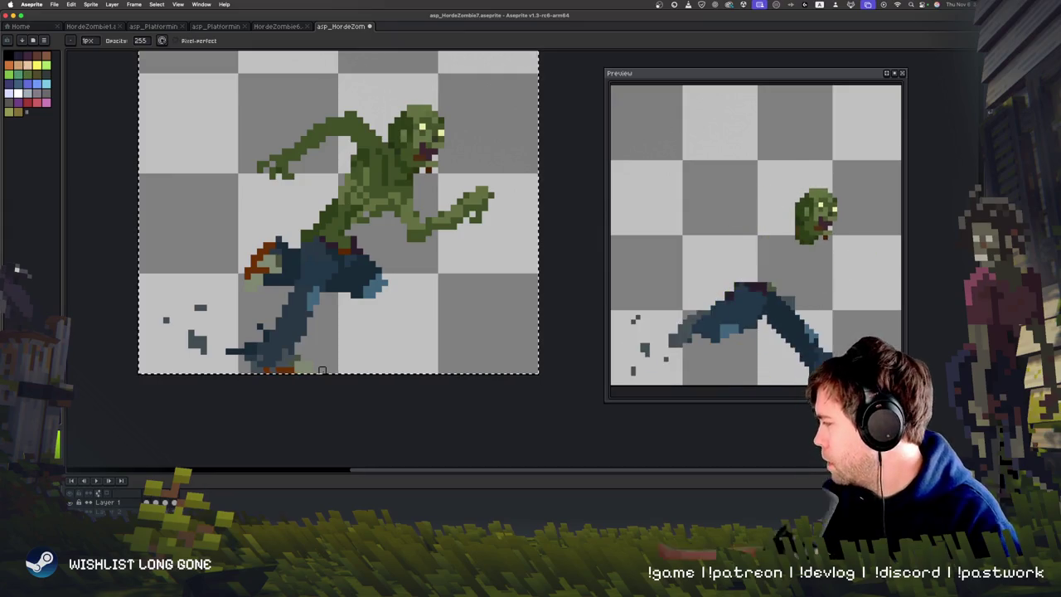
key(v)
drag(380, 345, 373, 343)
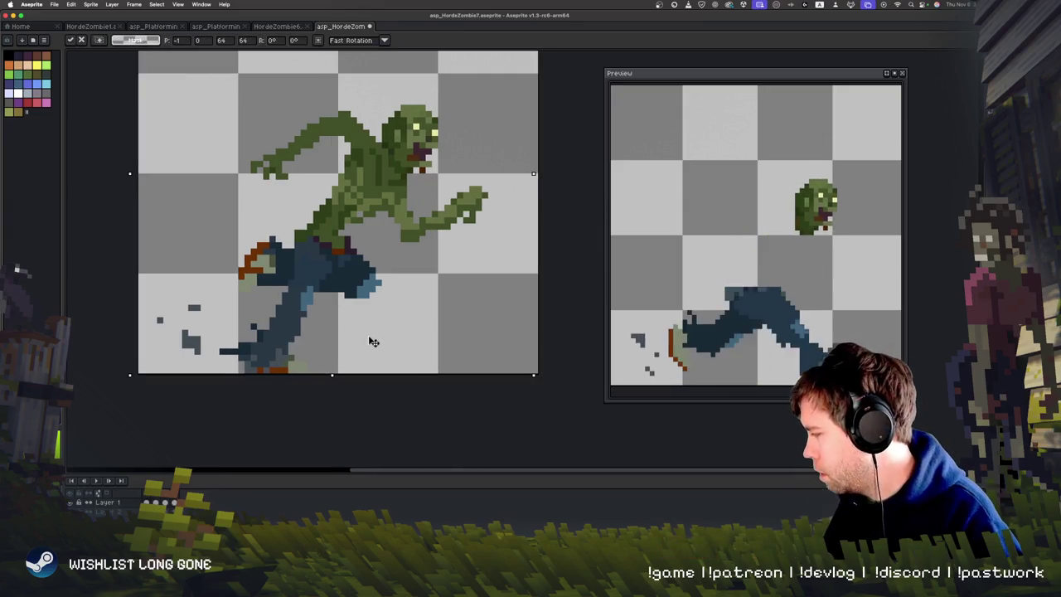
key(super+d)
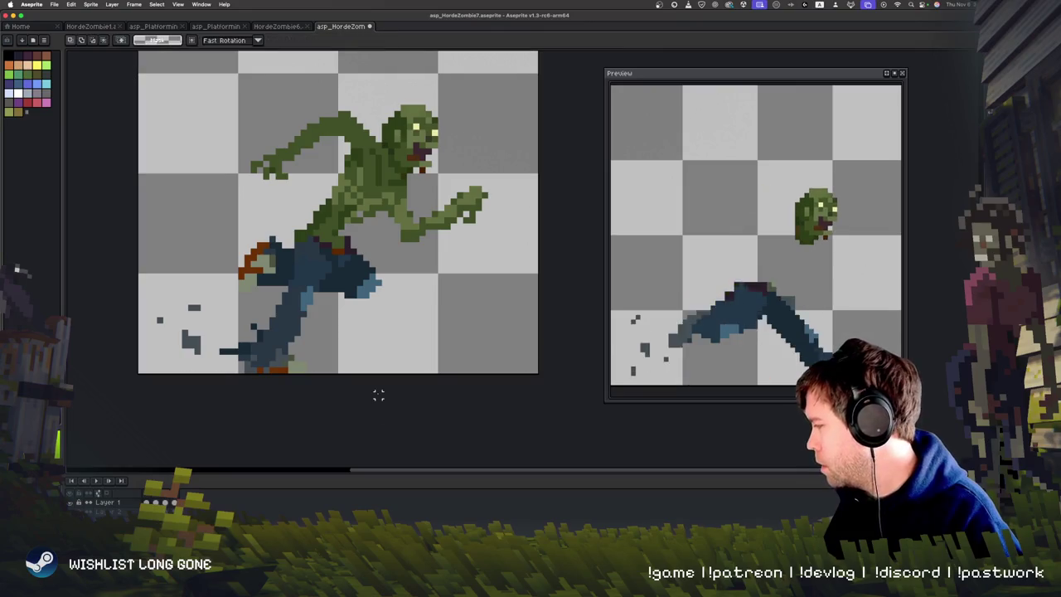
drag(476, 319, 457, 390)
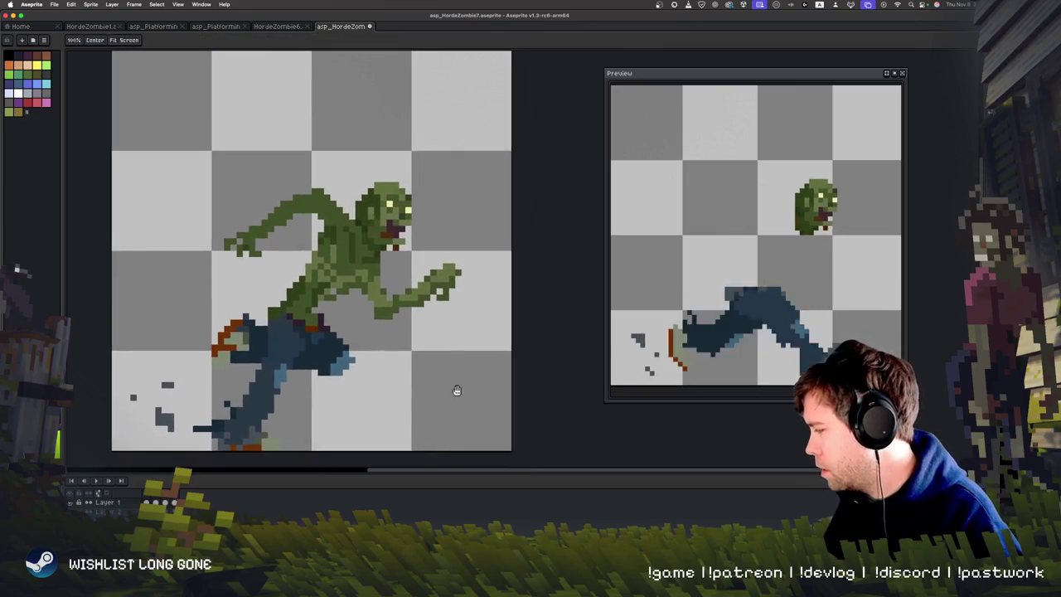
Pick the zombie's green skin and paint a lighter highlight along the upper arm.
key(i)
key(b)
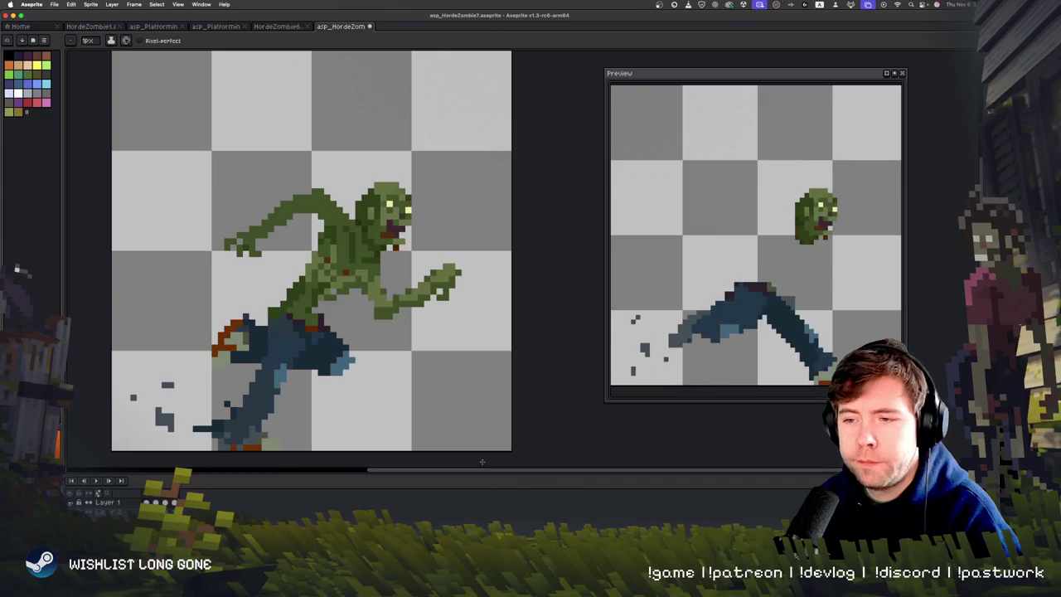
key(v)
key(b)
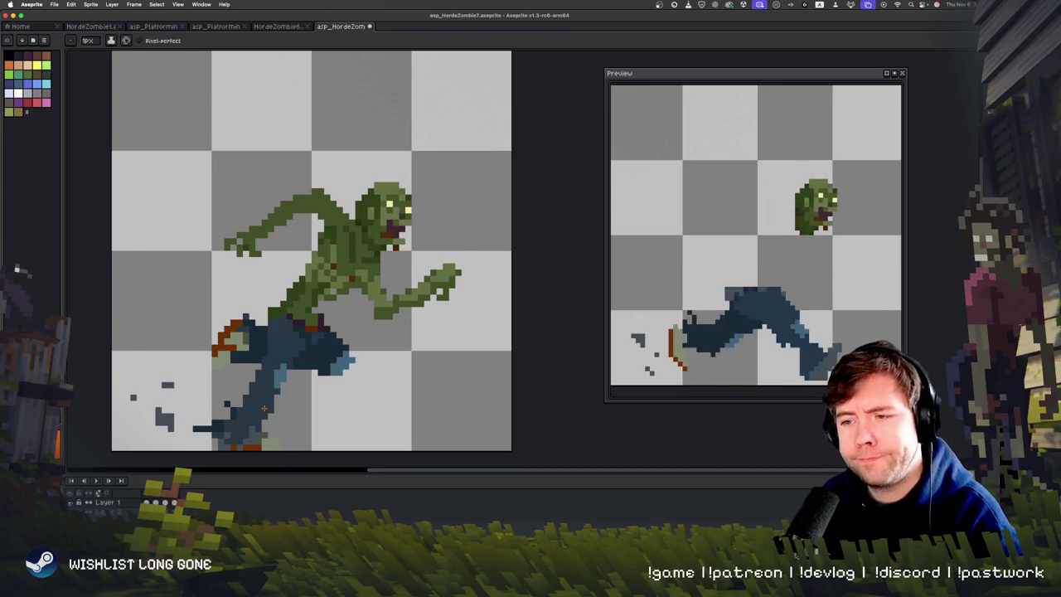
key(i)
click(335, 291)
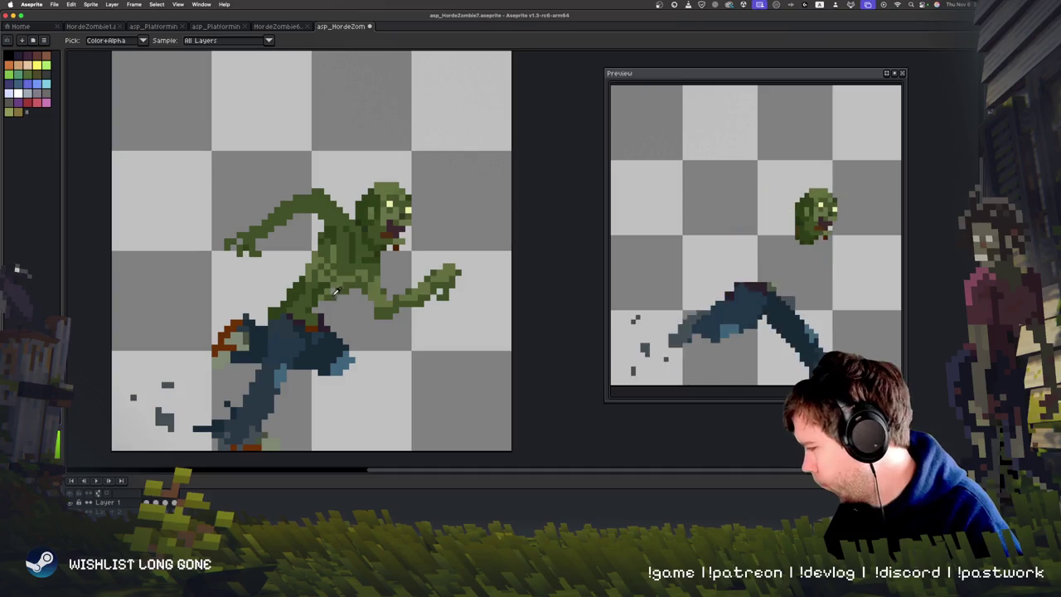
key(b)
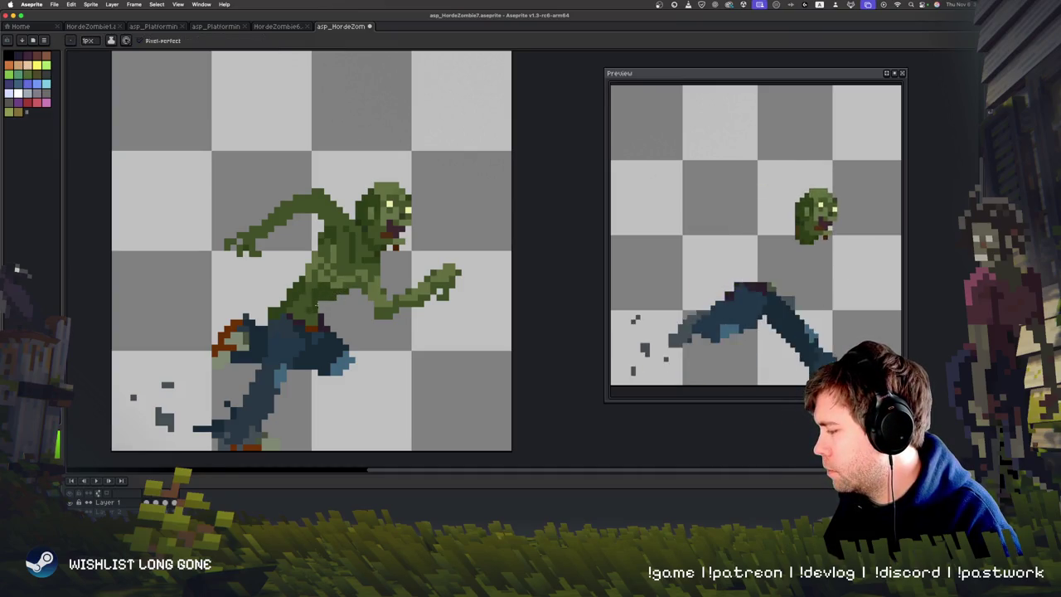
scroll(321, 397, up, 2)
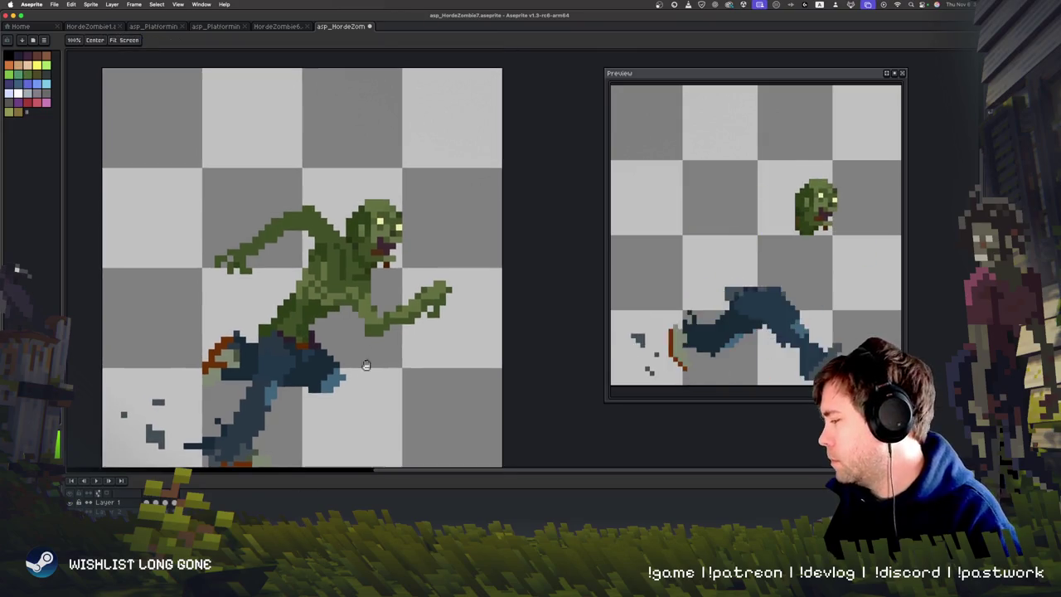
key(i)
key(b)
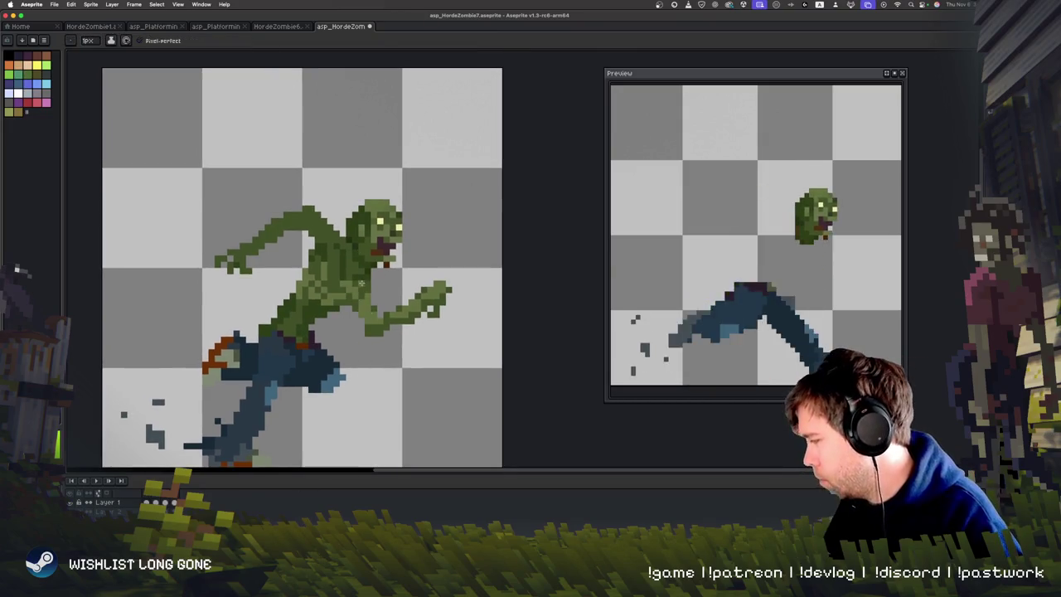
drag(320, 212, 282, 208)
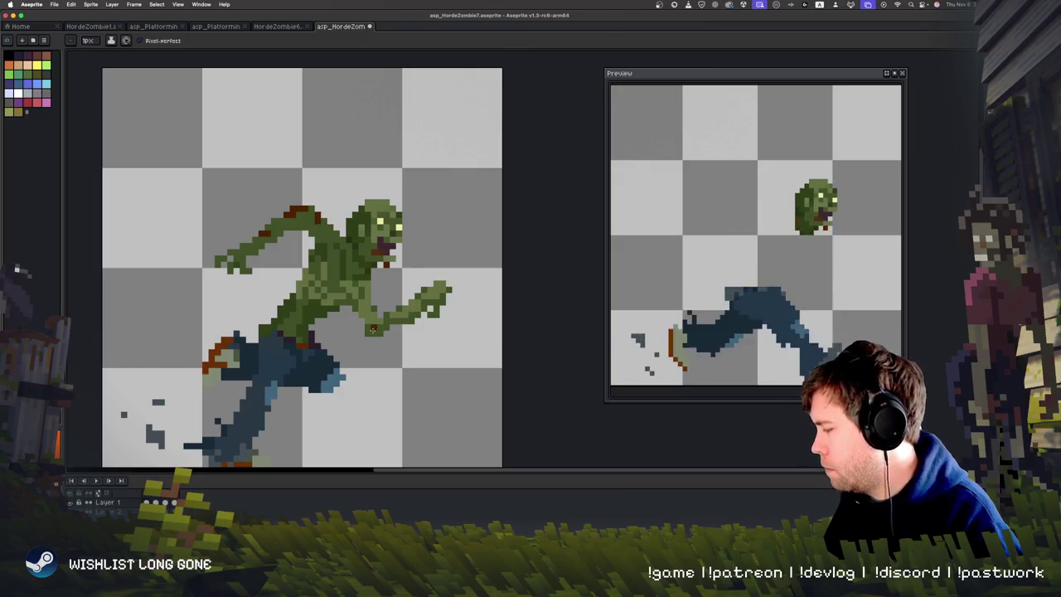
Erase the stray dark pixels near the zombie's foot.
key(v)
key(b)
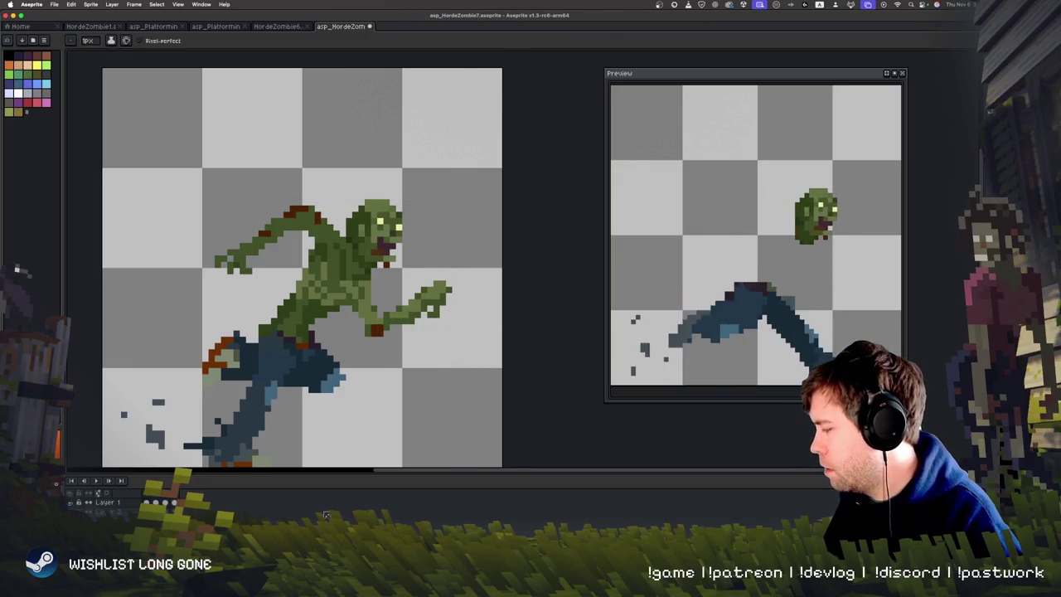
scroll(348, 411, down, 2)
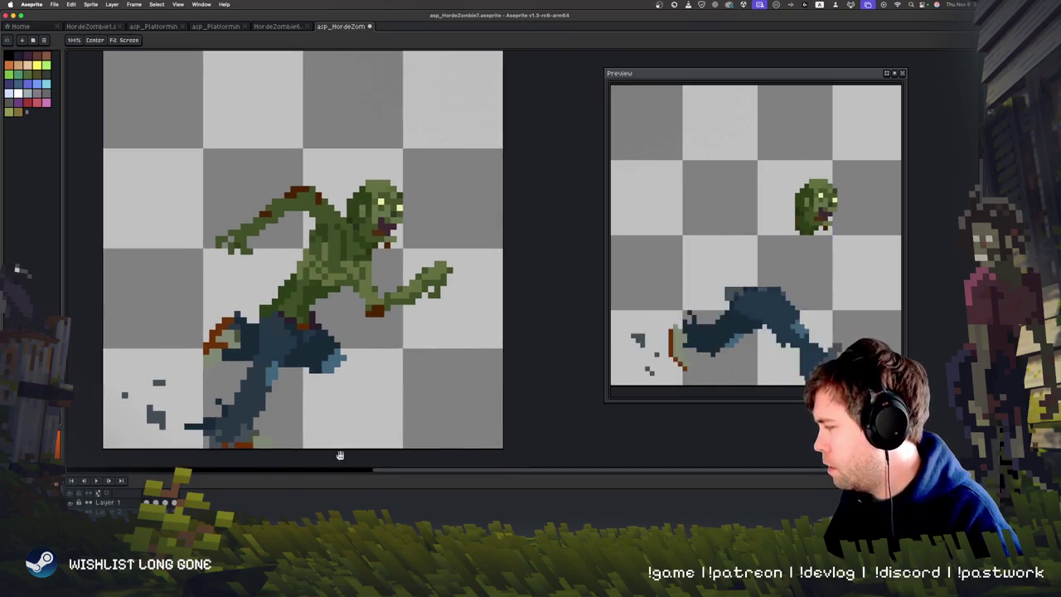
key(v)
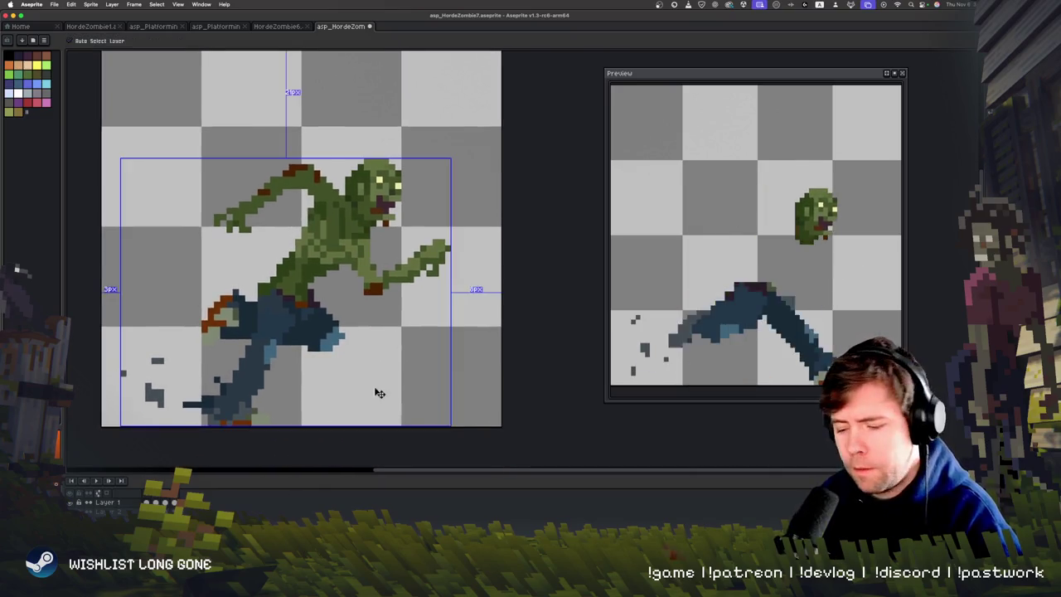
scroll(377, 391, down, 3)
scroll(377, 392, up, 3)
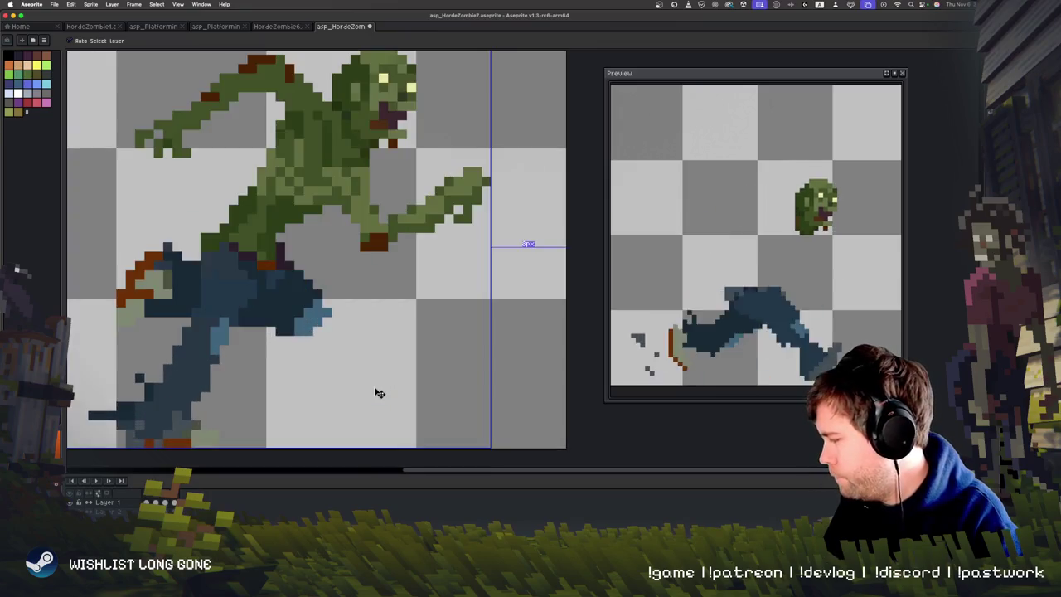
scroll(375, 390, down, 1)
key(b)
scroll(374, 387, down, 1)
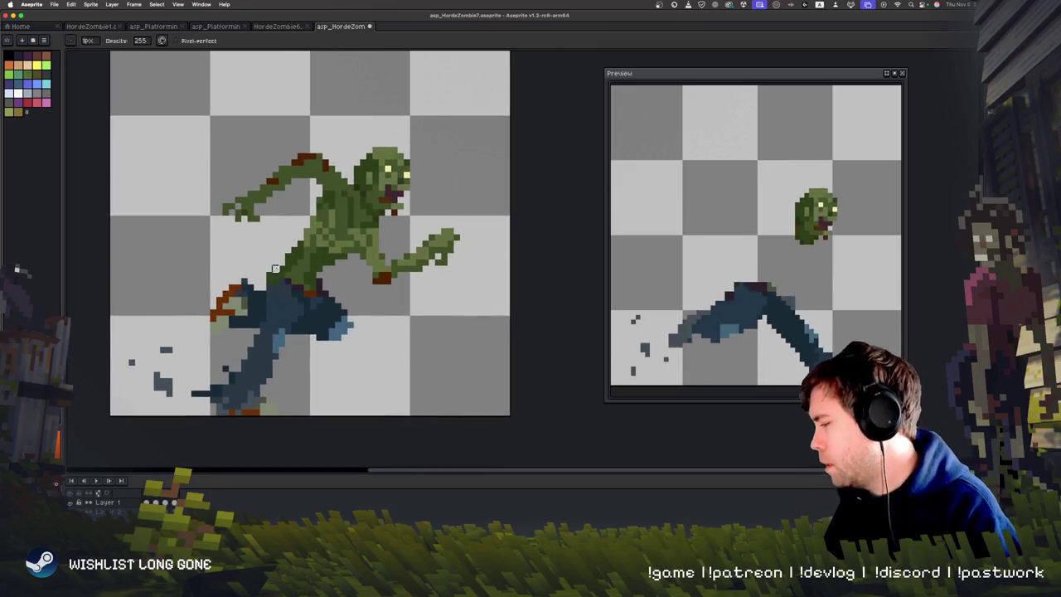
mouse_move(256, 387)
mouse_down()
mouse_move(237, 410)
mouse_move(214, 390)
mouse_move(170, 393)
mouse_up()
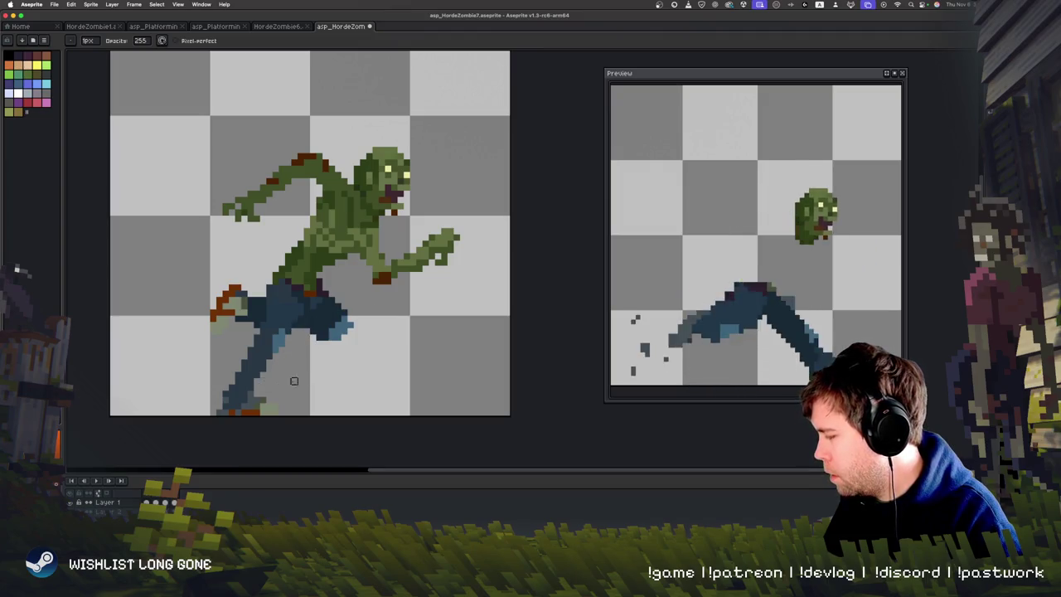
Paint the lower leg and bare foot green.
key(e)
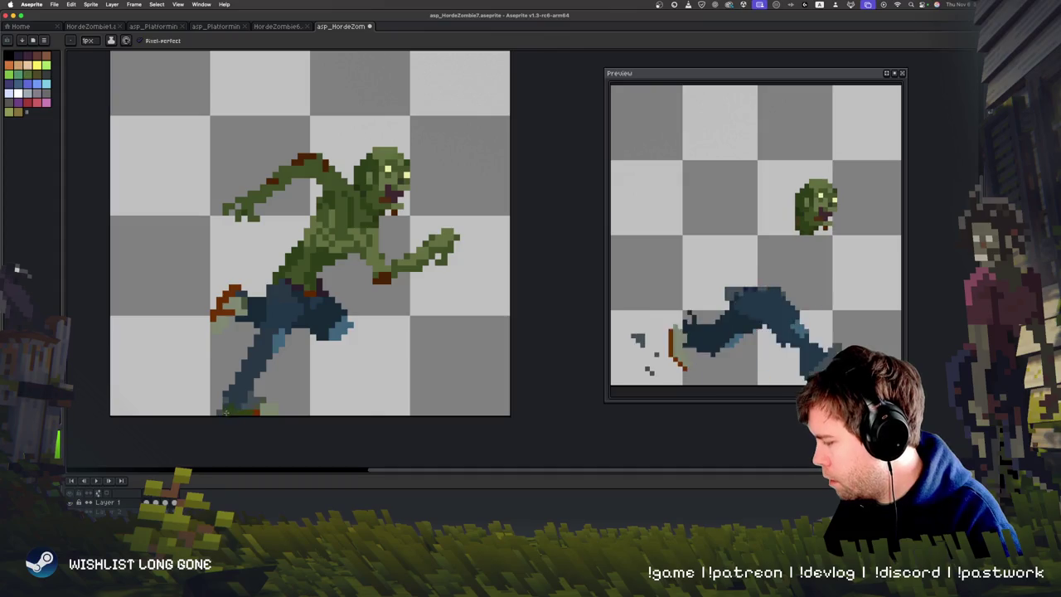
drag(228, 410, 270, 411)
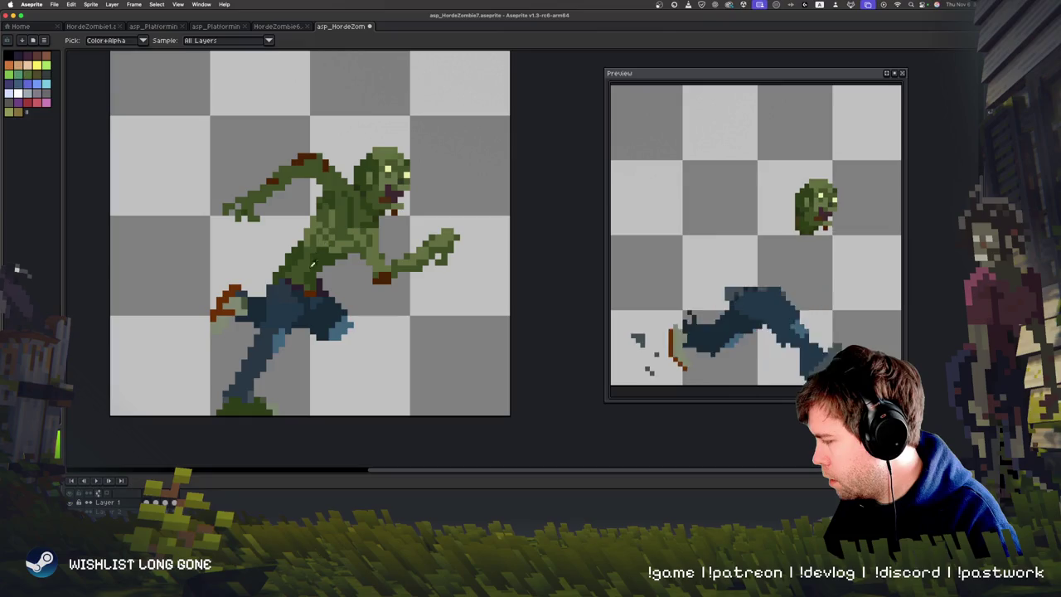
drag(247, 400, 242, 372)
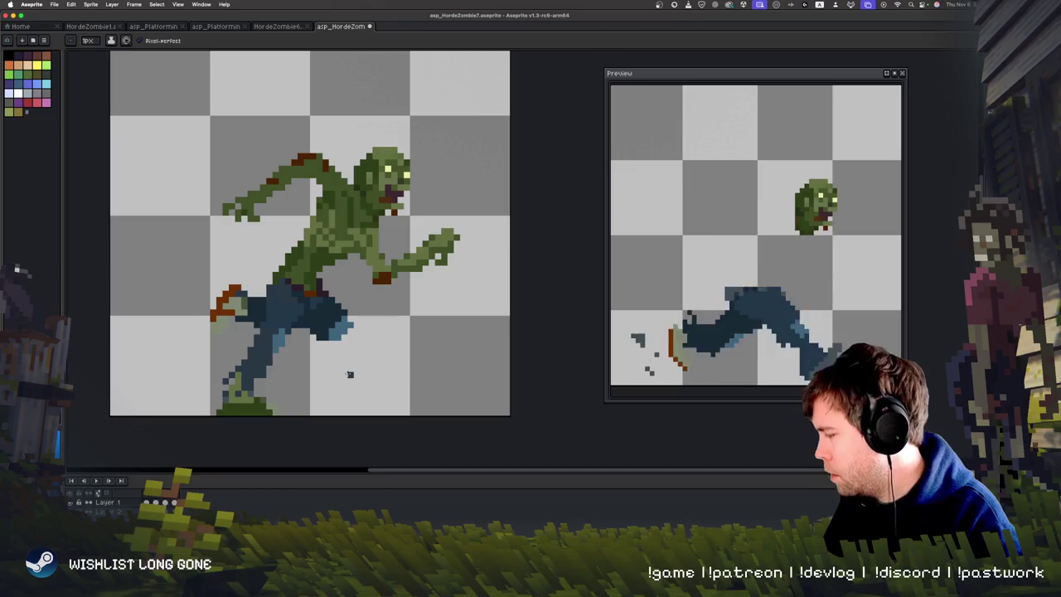
scroll(369, 365, left, 2)
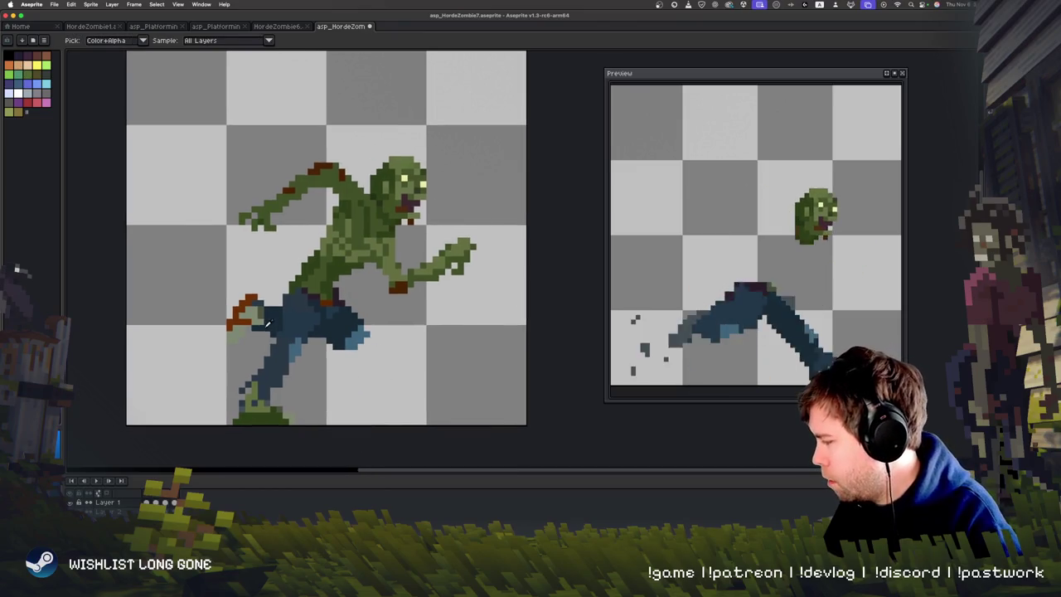
mouse_move(246, 314)
mouse_down()
mouse_move(248, 325)
mouse_move(228, 340)
mouse_up()
Draw an orange sole under the foot using the shoe's orange.
alt+click(262, 302)
drag(240, 420, 286, 420)
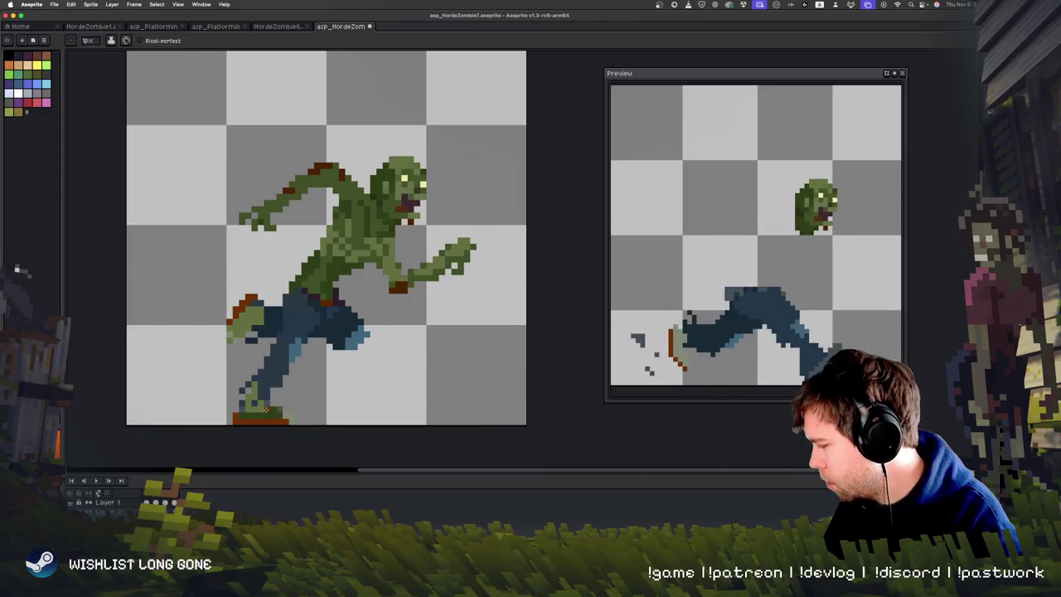
key(i)
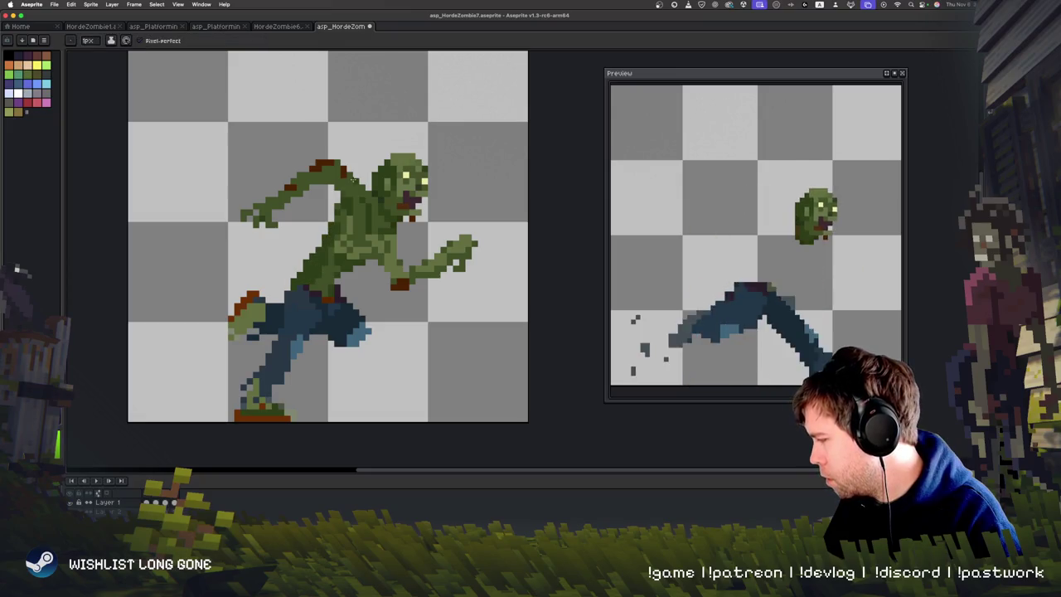
drag(406, 295, 390, 309)
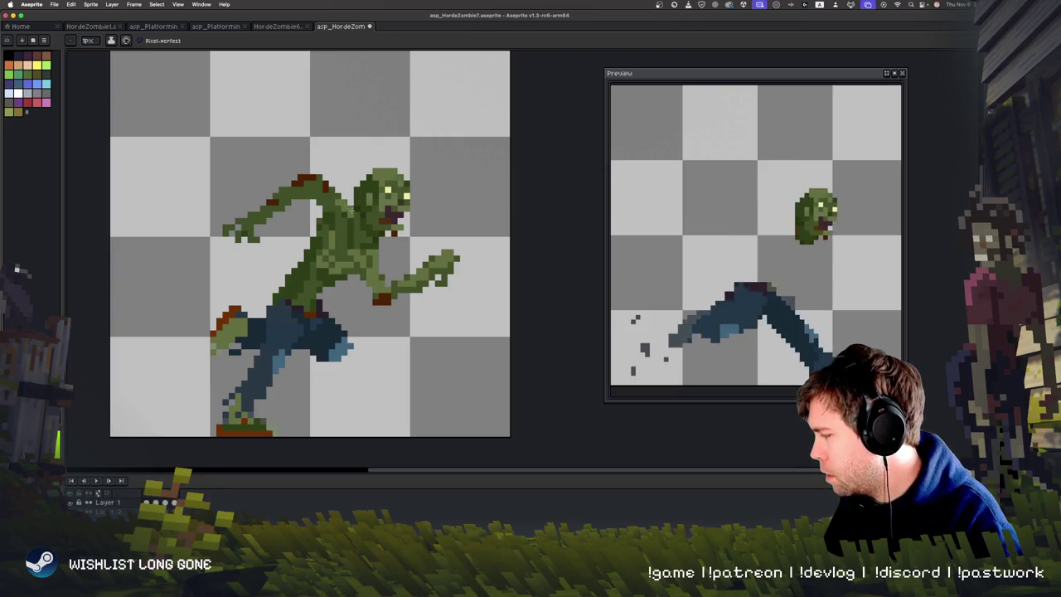
Erase the extended hand's fingers and redraw it as a blocky green fist.
key(v)
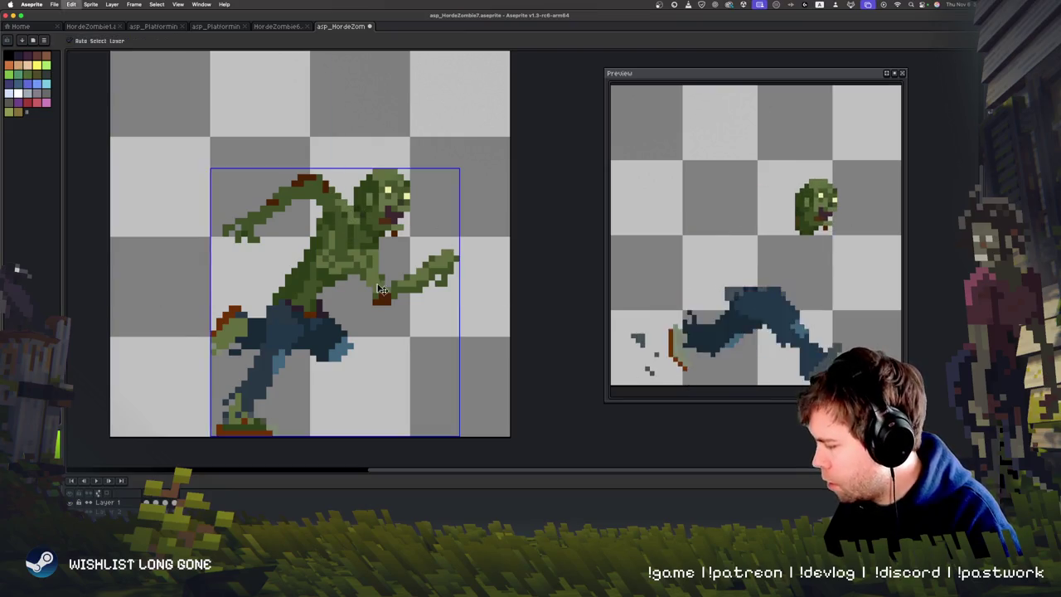
scroll(348, 398, right, 1)
scroll(329, 419, down, 3)
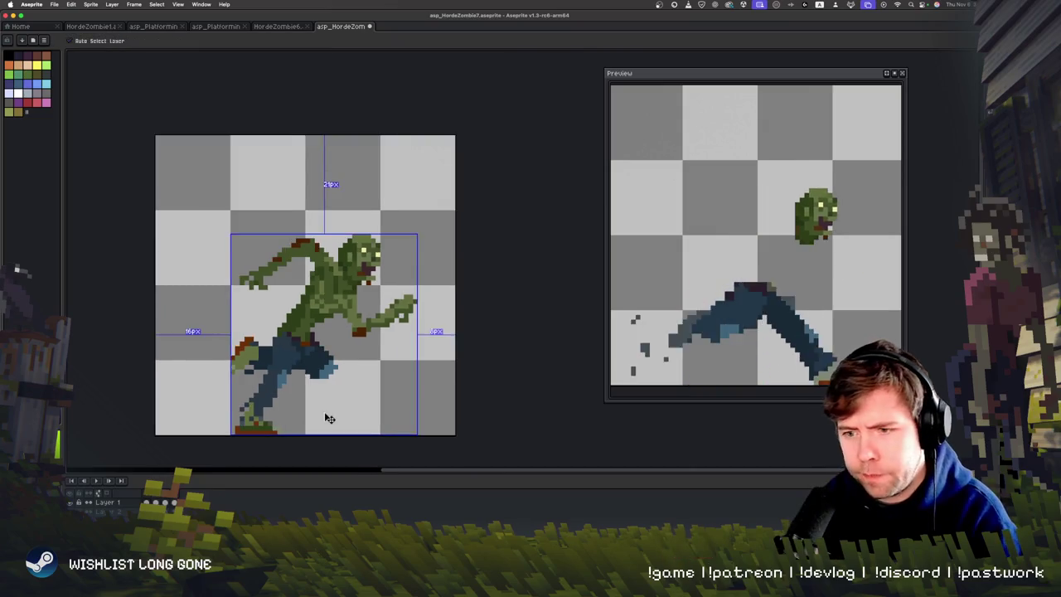
scroll(329, 419, up, 3)
scroll(327, 416, up, 2)
scroll(328, 419, down, 2)
scroll(328, 419, up, 2)
key(space)
drag(460, 339, 437, 410)
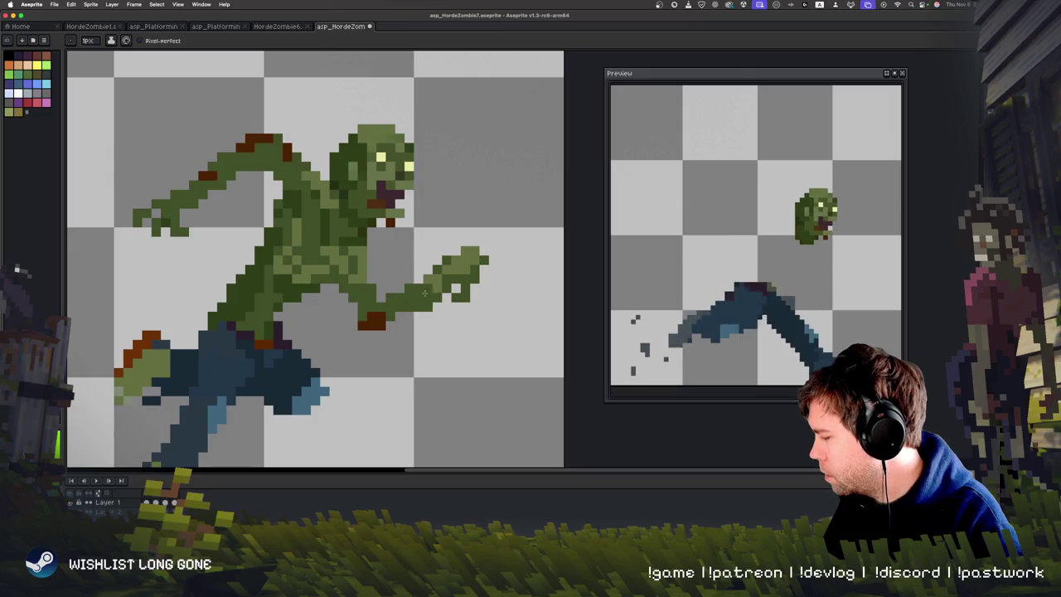
key(e)
drag(459, 300, 462, 286)
click(484, 250)
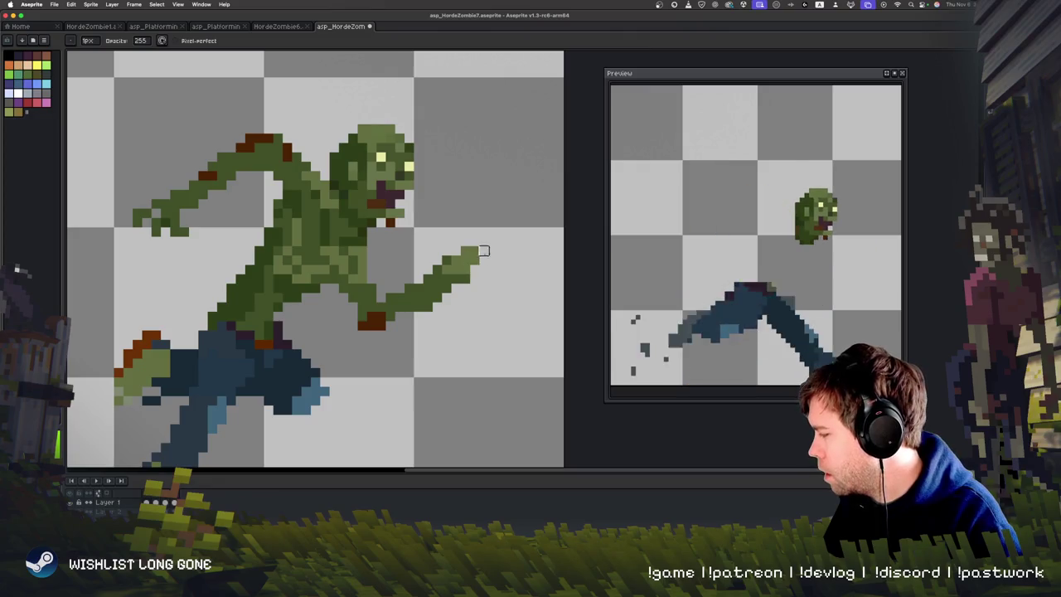
key(b)
click(458, 268)
drag(463, 264, 437, 250)
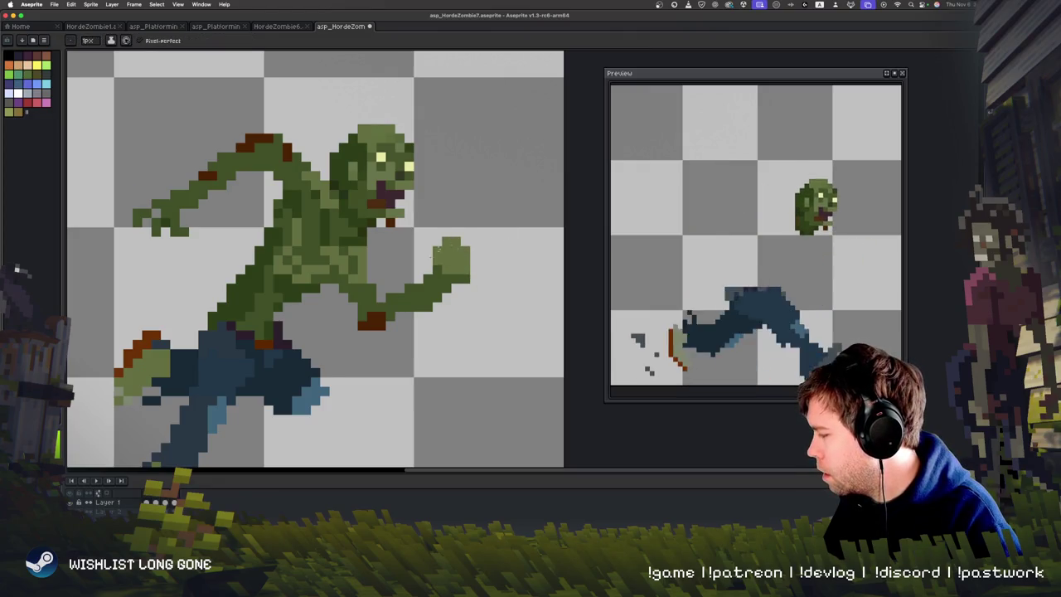
Erase the back hand's claws and rebuild it as a rounded green fist.
scroll(457, 269, up, 2)
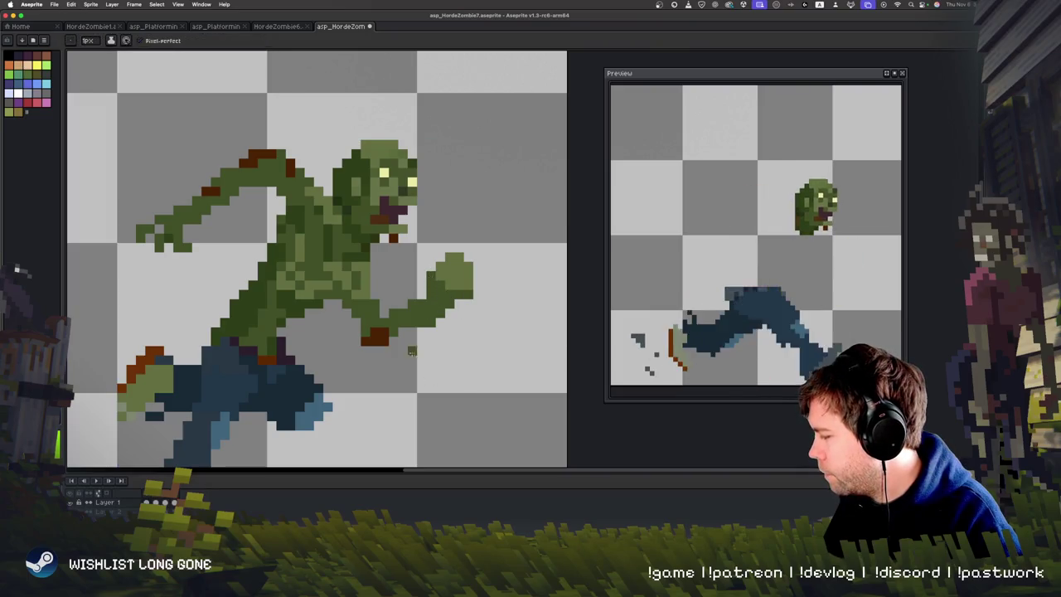
scroll(350, 379, down, 1)
scroll(248, 260, up, 1)
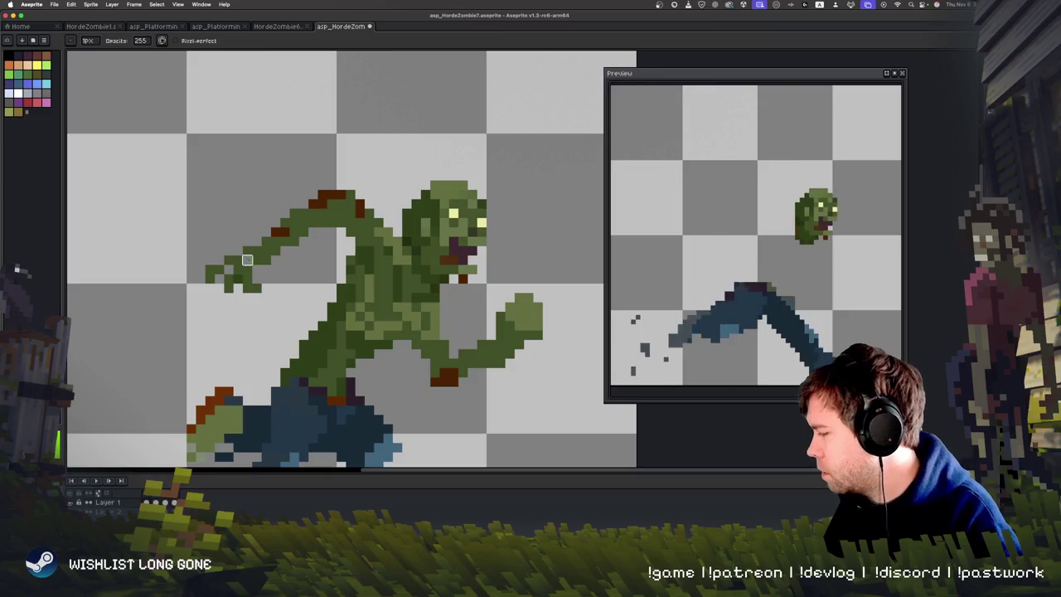
mouse_move(224, 256)
mouse_down()
mouse_move(253, 286)
mouse_move(234, 285)
mouse_move(233, 270)
mouse_move(239, 284)
mouse_up()
key(b)
key(e)
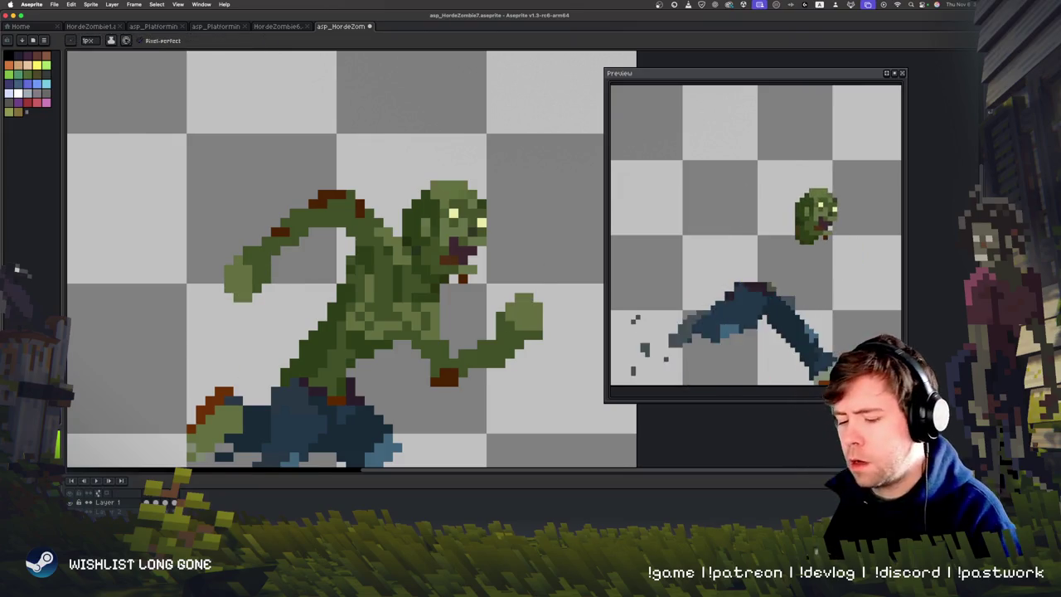
scroll(190, 462, down, 2)
scroll(191, 462, up, 1)
scroll(348, 311, down, 3)
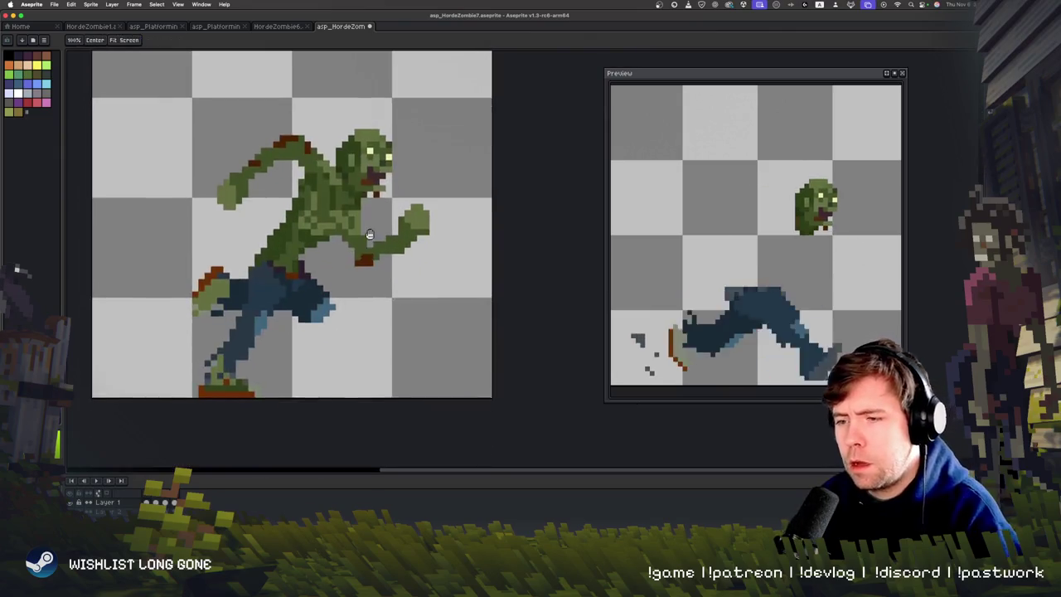
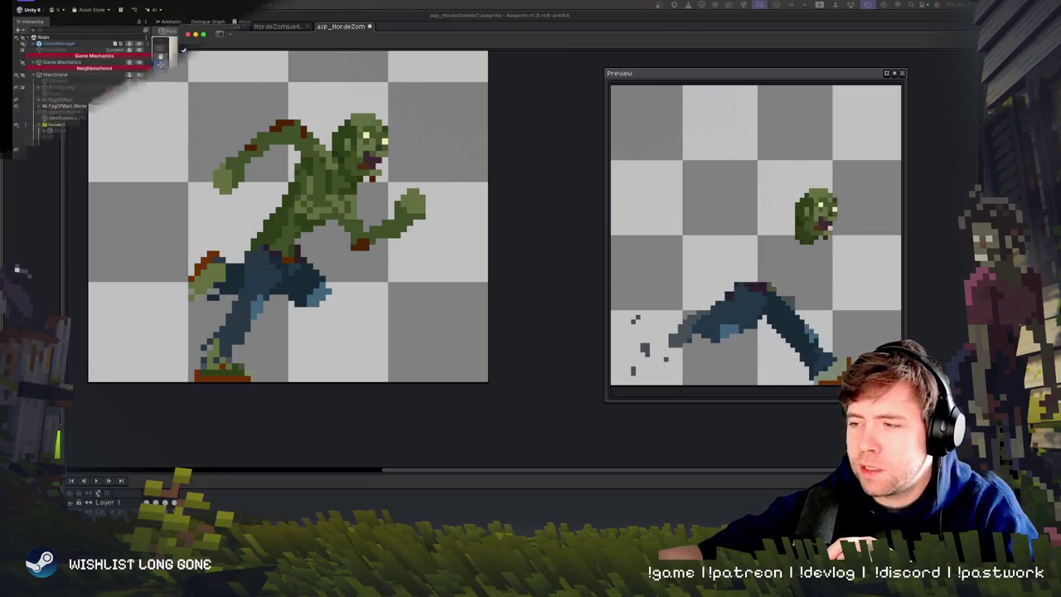
Review the Plants vs. Zombies Replanted and standing zombie reference images at larger size.
key(super+Tab)
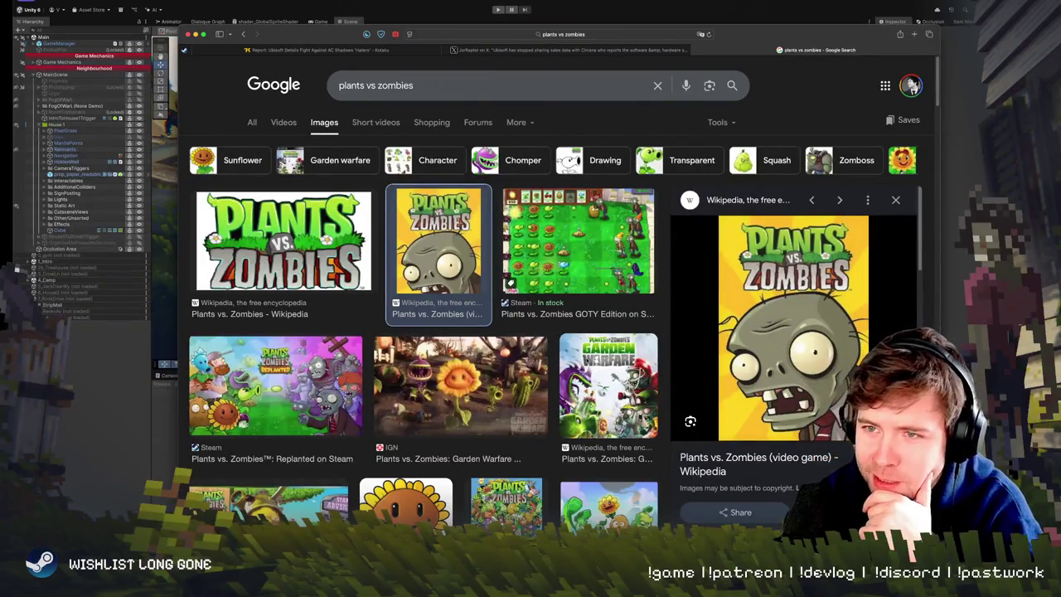
click(275, 385)
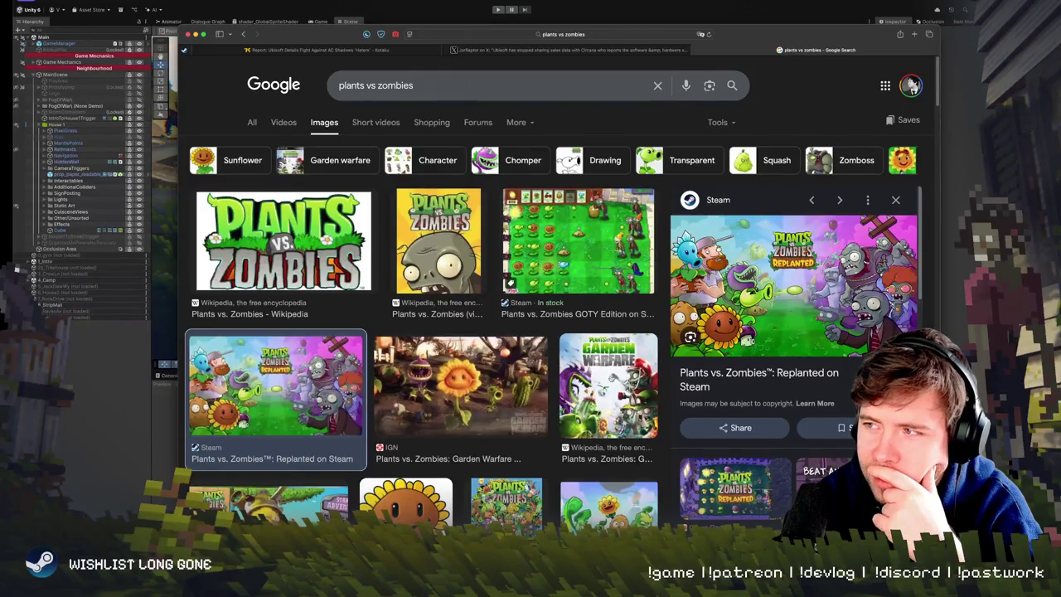
scroll(481, 272, down, 5)
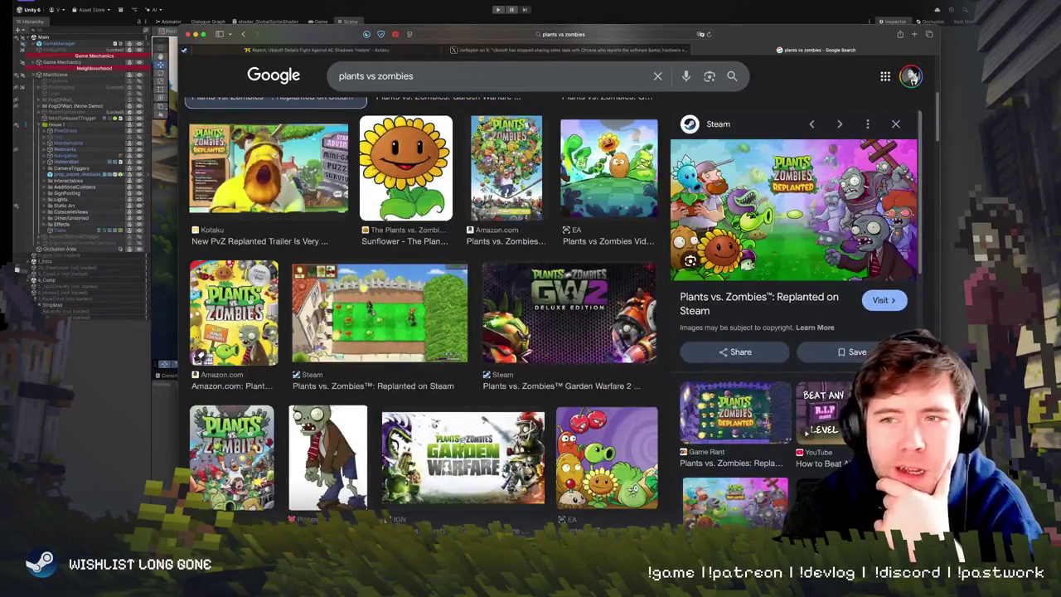
click(327, 456)
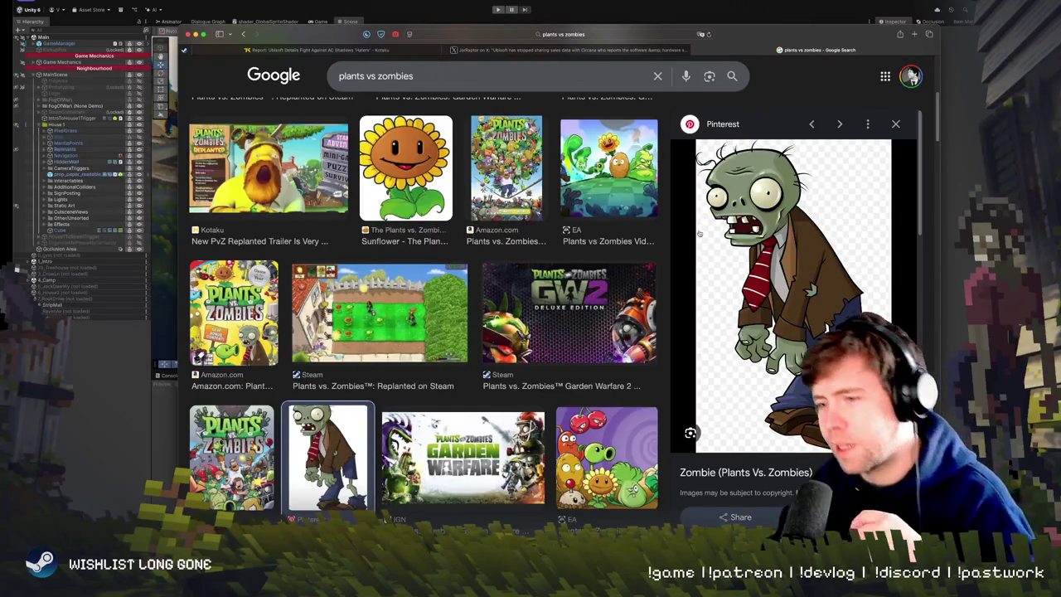
key(super+Tab)
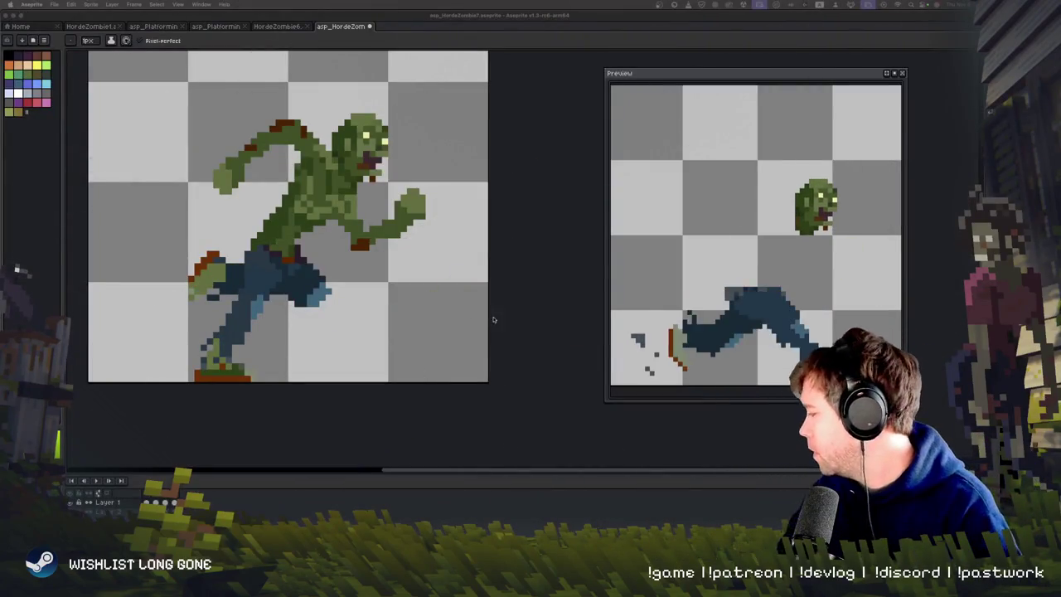
Step through HordeZombie7's frames and play HordeZombie6's animation for comparison.
drag(415, 312, 426, 353)
key(Right)
key(Left)
key(Right)
key(ctrl+shift+Tab)
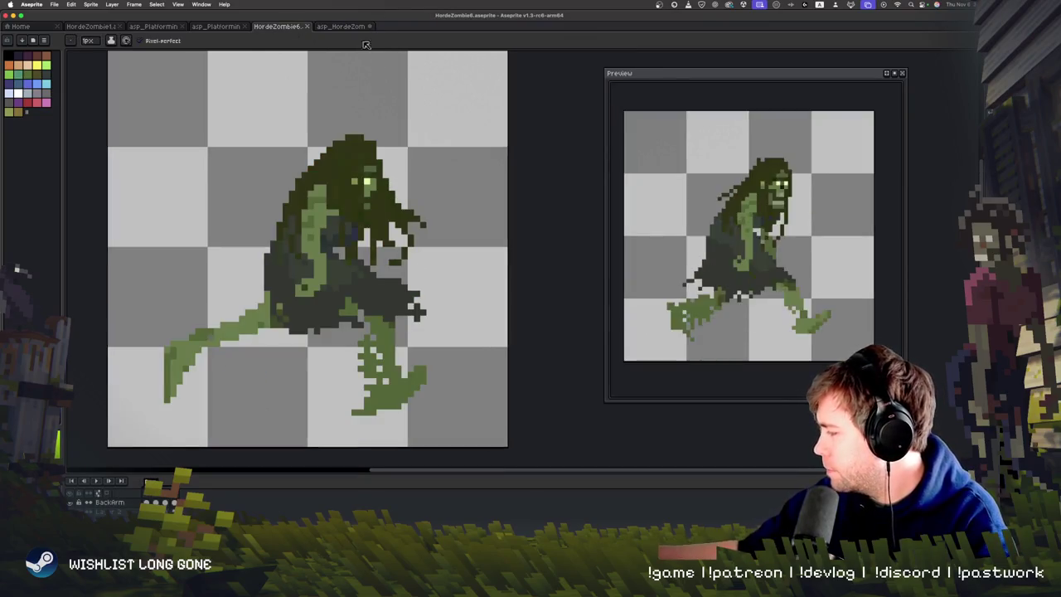
key(Return)
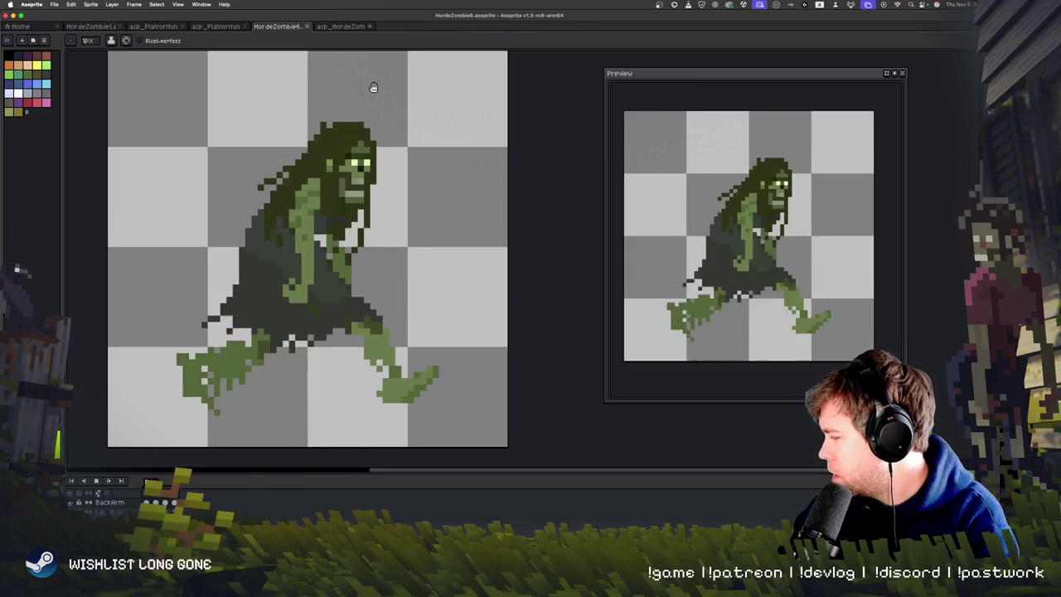
key(ctrl+Tab)
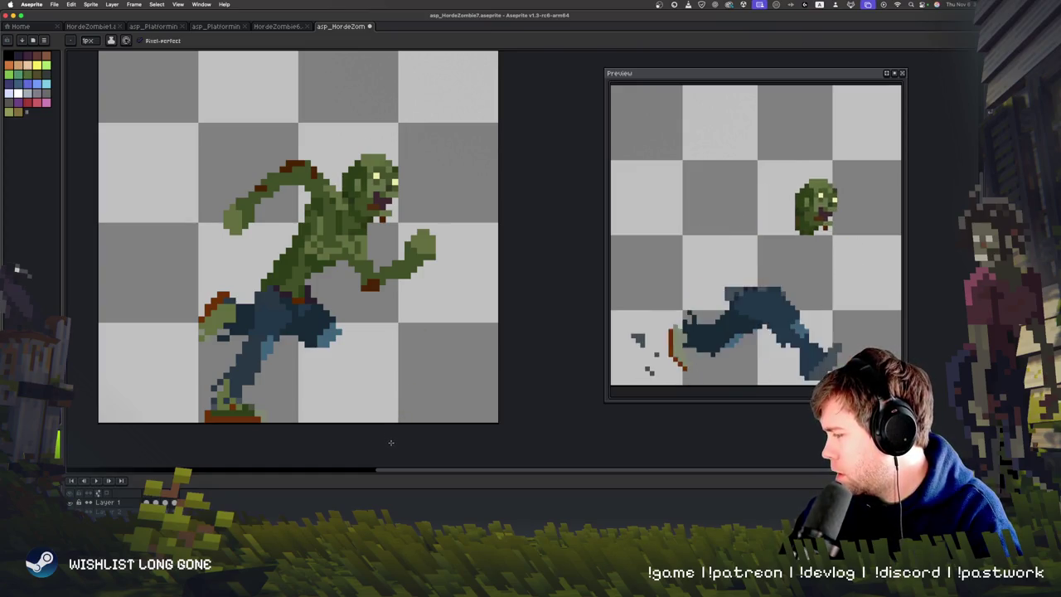
Undo the recent arm edits and paint dark red pixels at the upper arm's tip.
scroll(365, 383, up, 1)
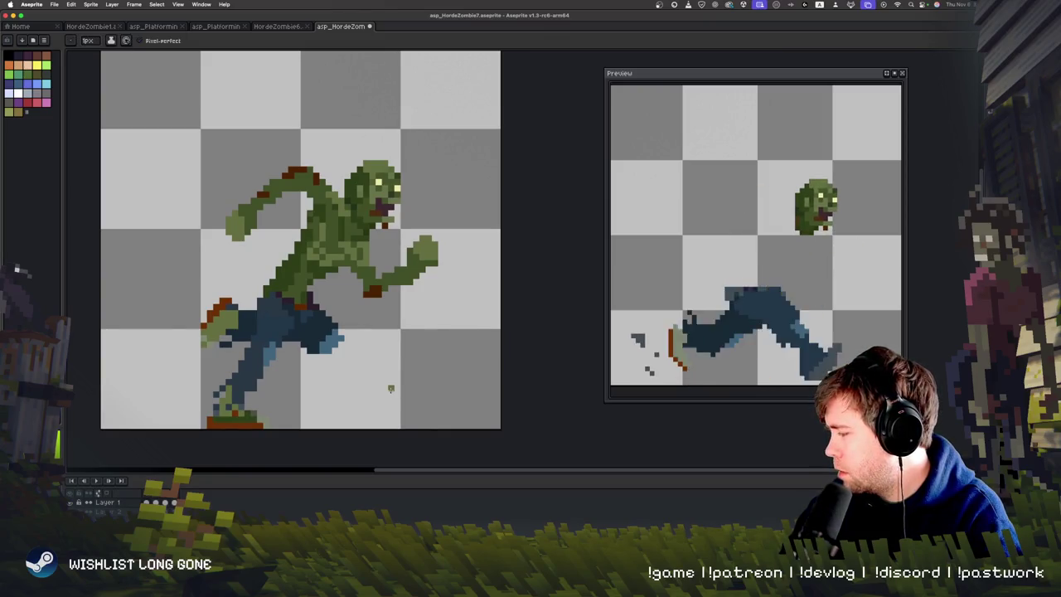
key(b)
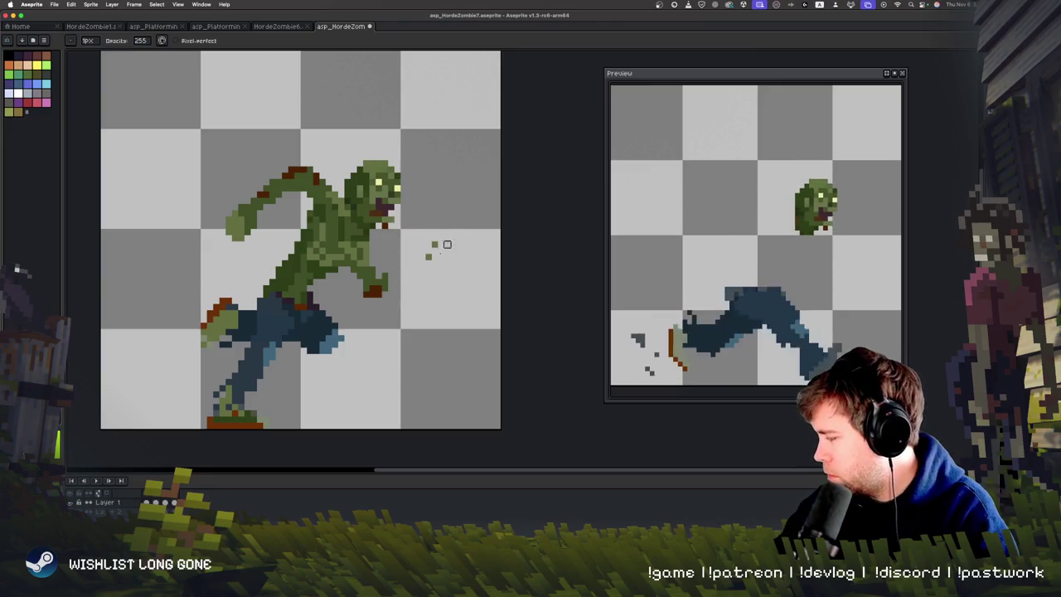
key(ctrl+z)
key(ctrl+z)
key(ctrl+z)
key(ctrl+z)
key(ctrl+z)
key(ctrl+z)
key(e)
drag(288, 177, 282, 157)
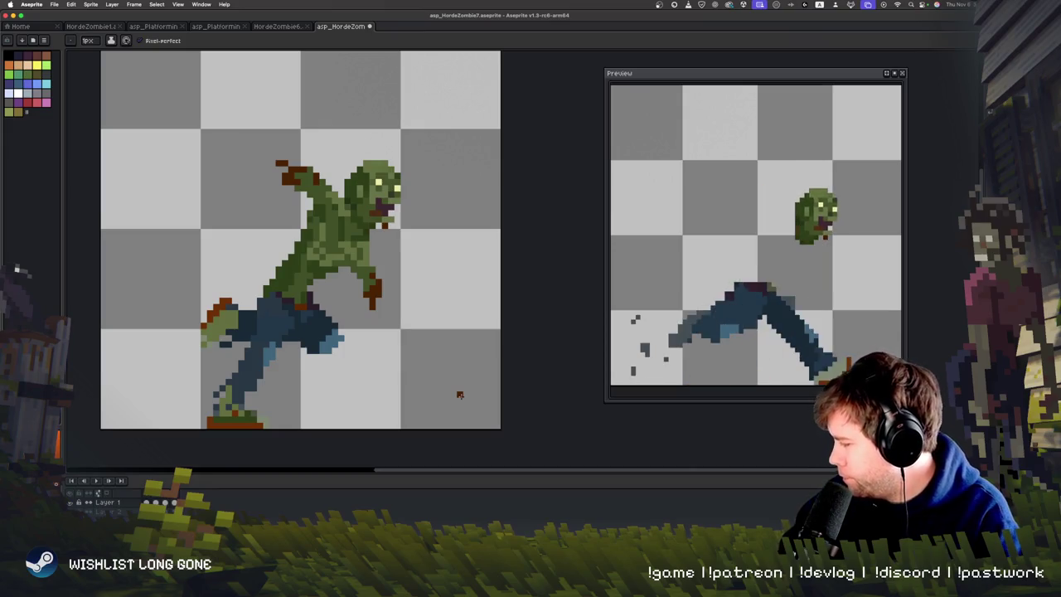
Flip between neighbouring frames to compare the re-posed arm.
key(Right)
key(Right)
key(Left)
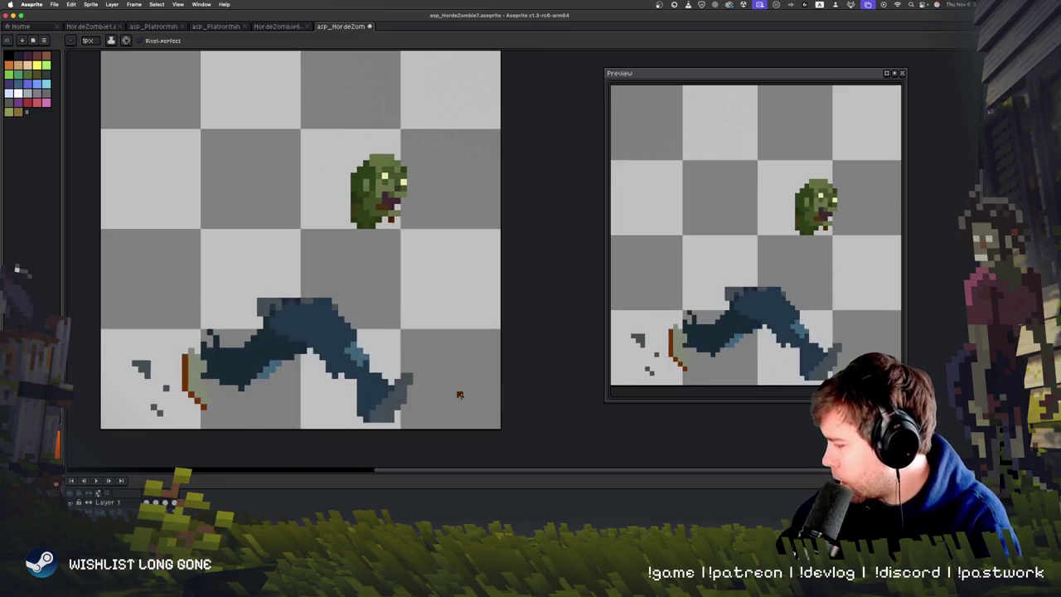
key(Left)
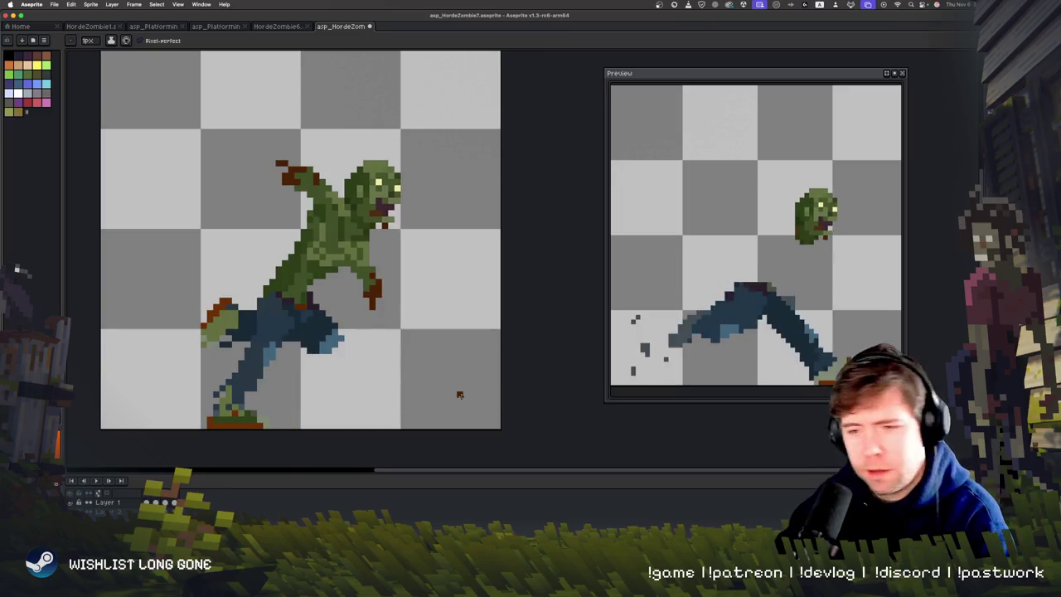
key(Right)
key(Left)
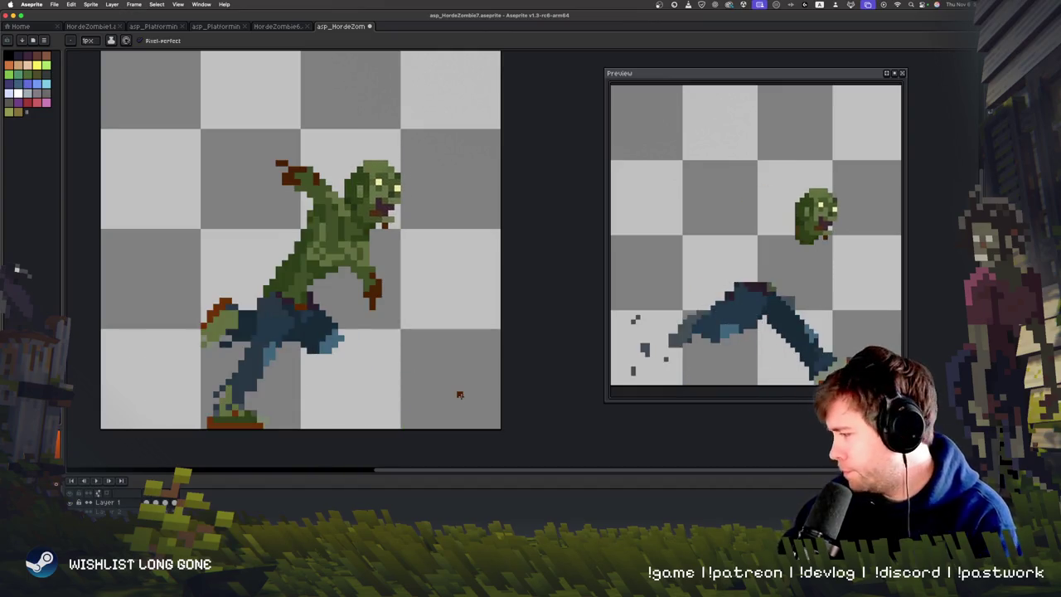
Select the area above the legs, add a new layer and paste the torso into it.
key(m)
mouse_move(203, 120)
mouse_down()
mouse_move(447, 306)
mouse_move(452, 297)
mouse_up()
drag(352, 282, 395, 323)
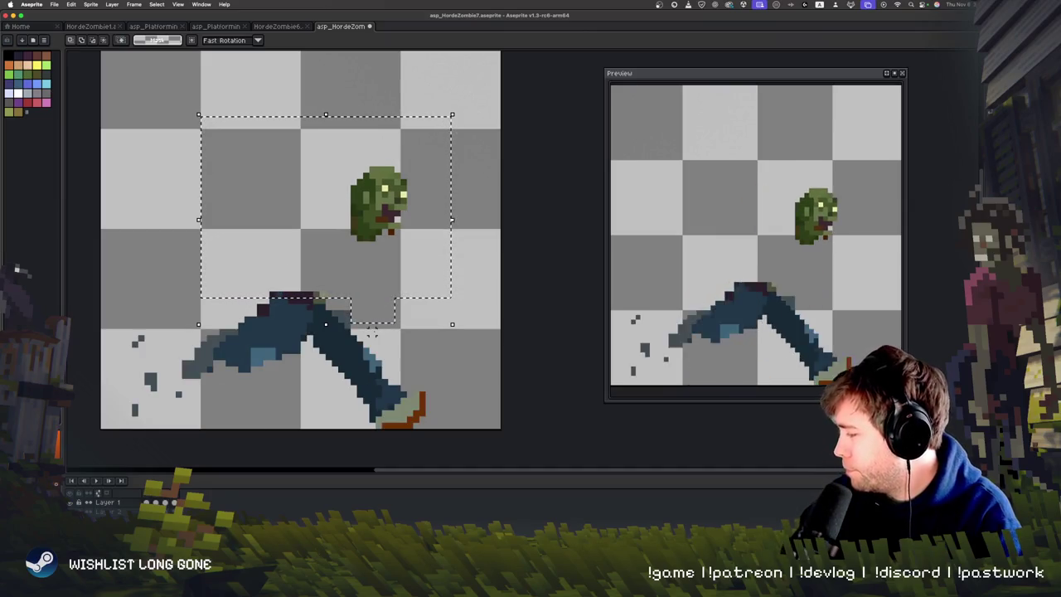
right_click(104, 502)
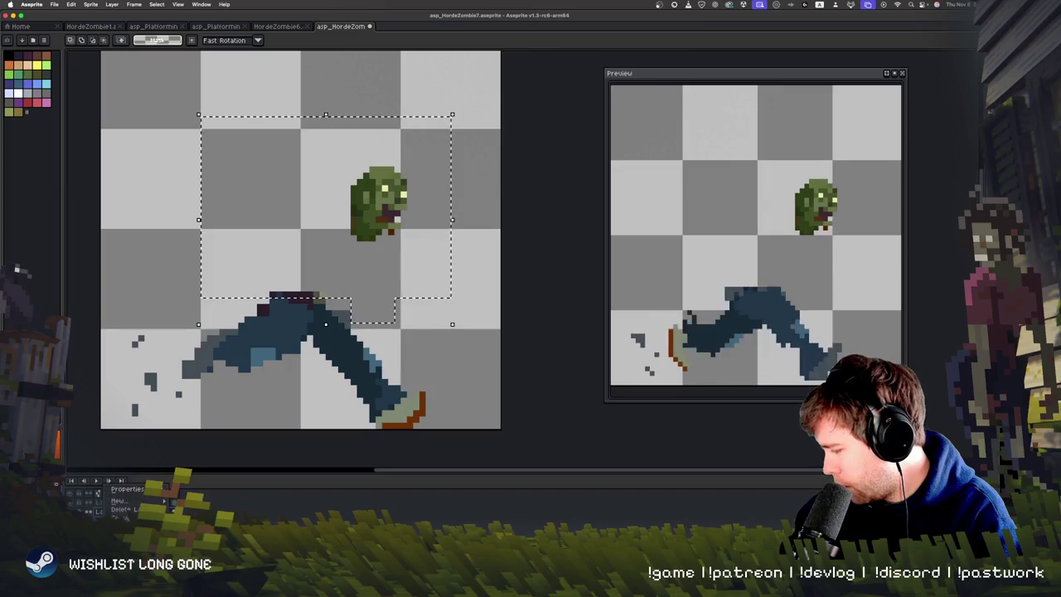
mouse_move(124, 501)
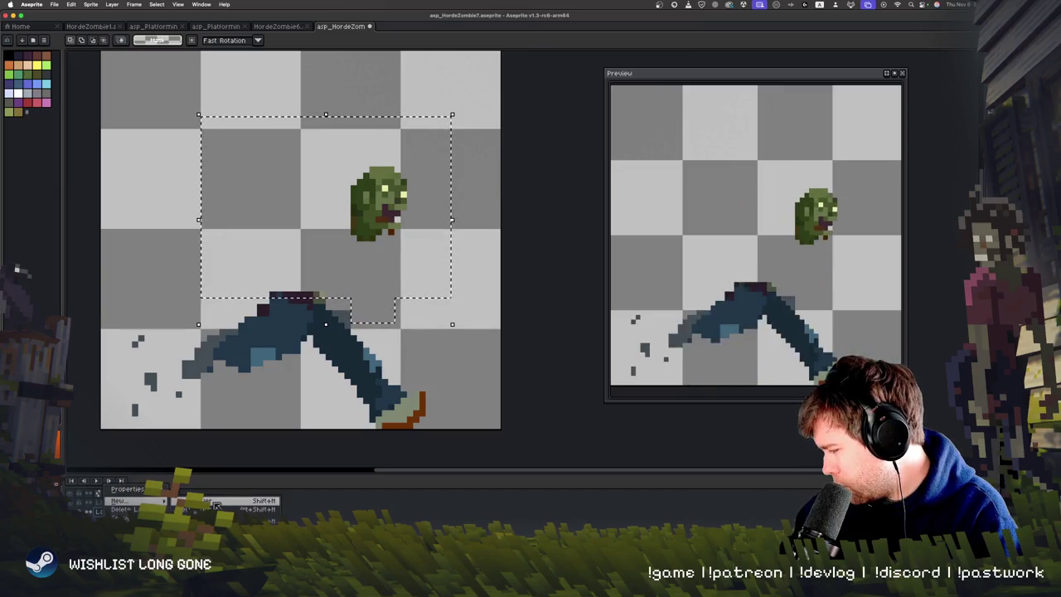
click(216, 502)
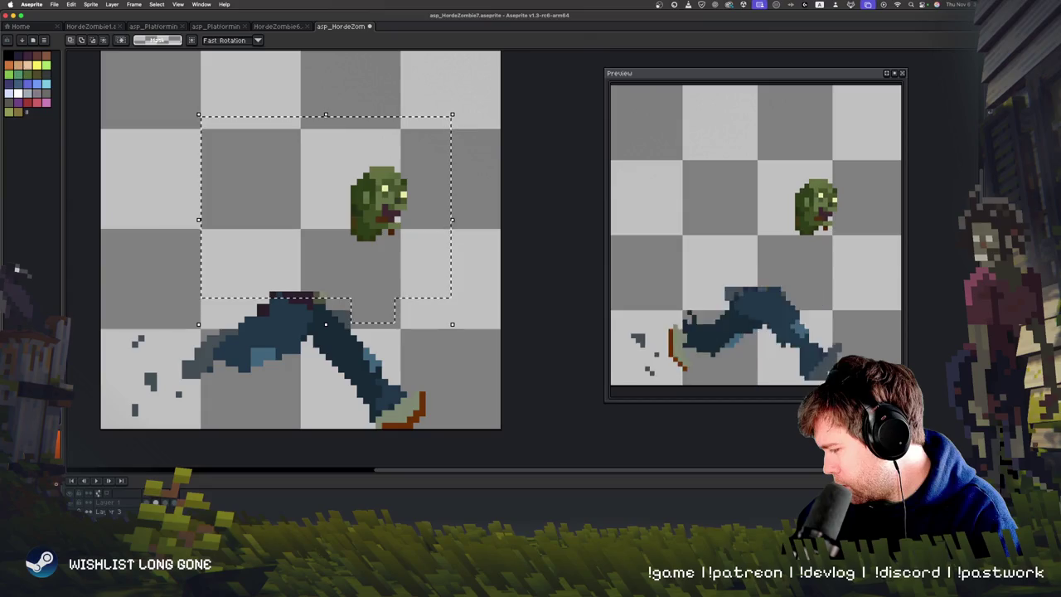
key(super+v)
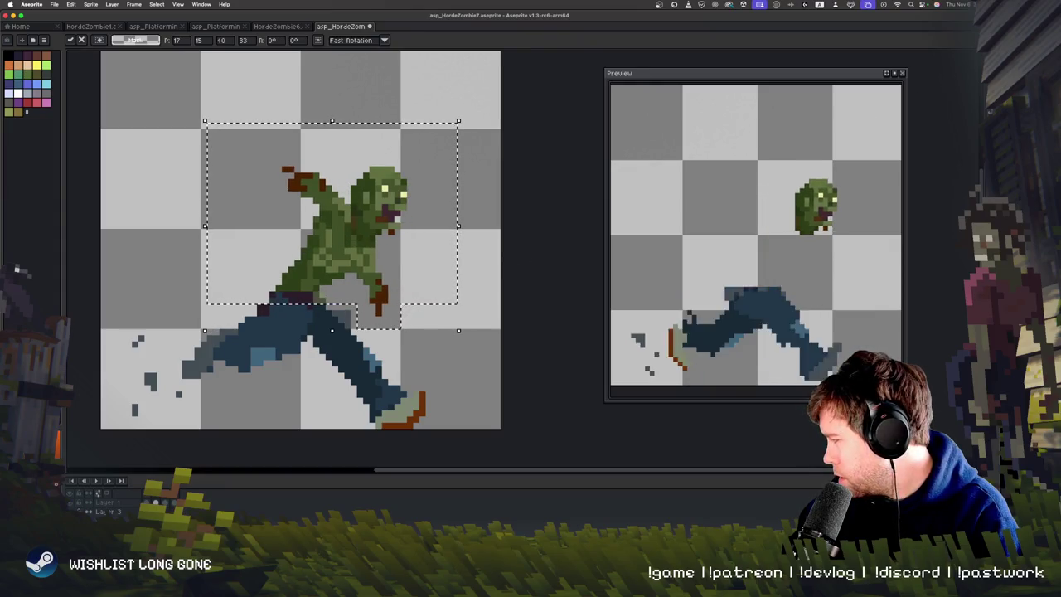
click(547, 263)
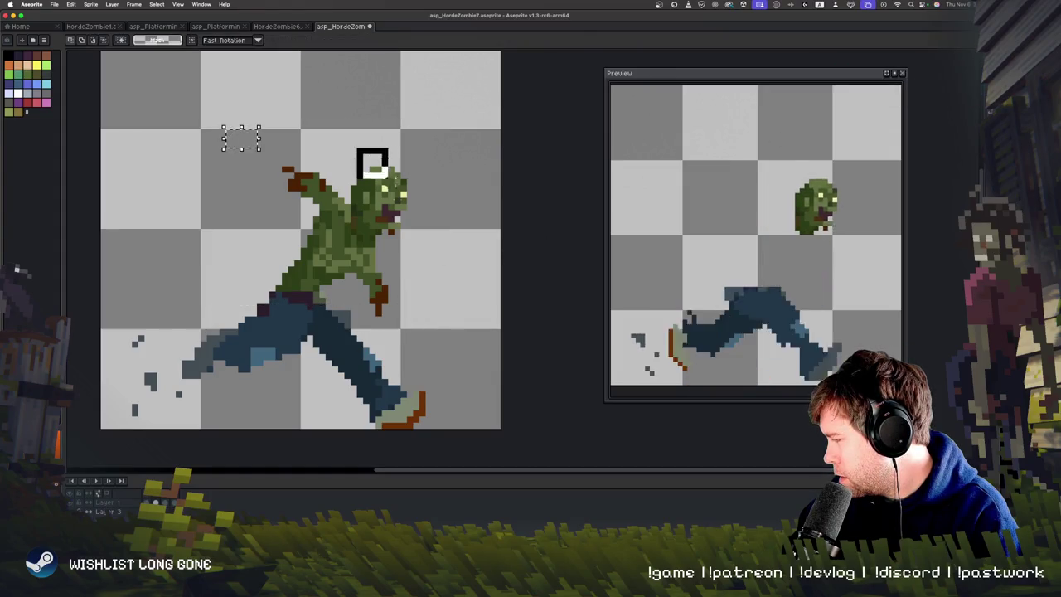
Nudge the zombie's upper body slightly up and right, then play the animation.
click(439, 229)
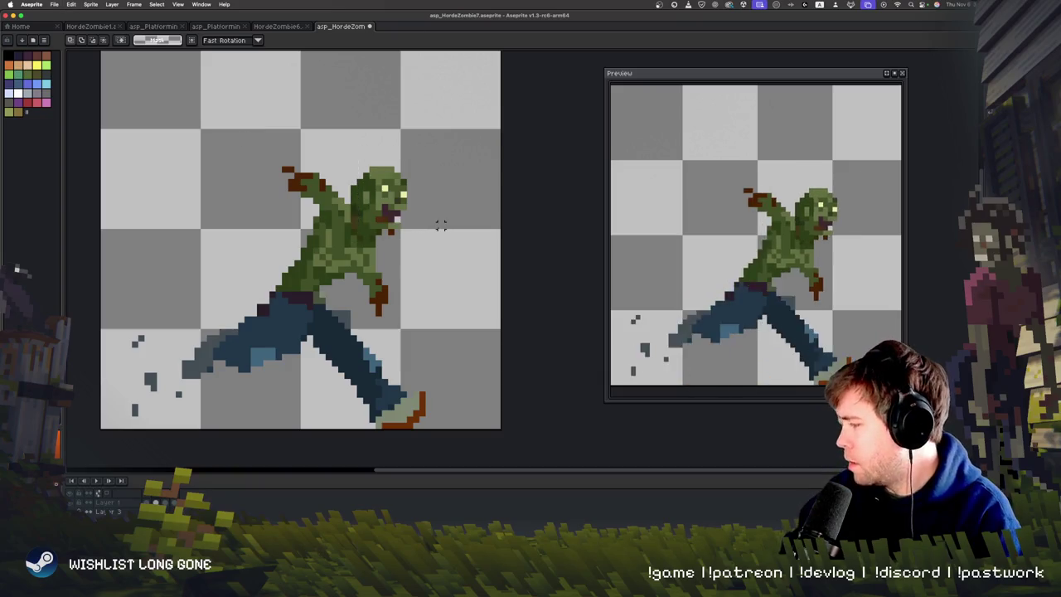
drag(196, 56, 441, 331)
drag(377, 297, 383, 290)
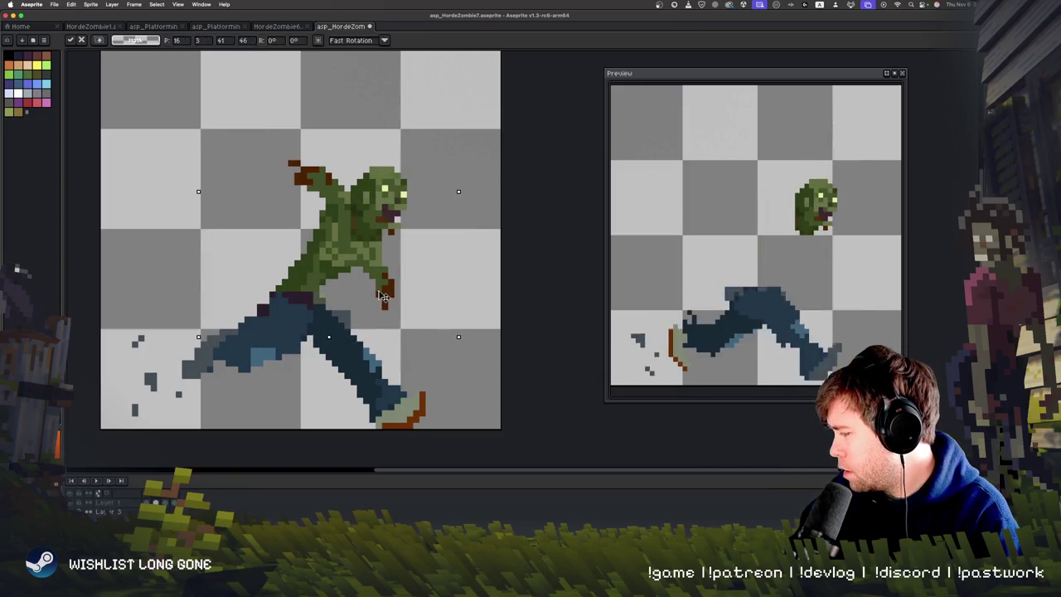
key(Return)
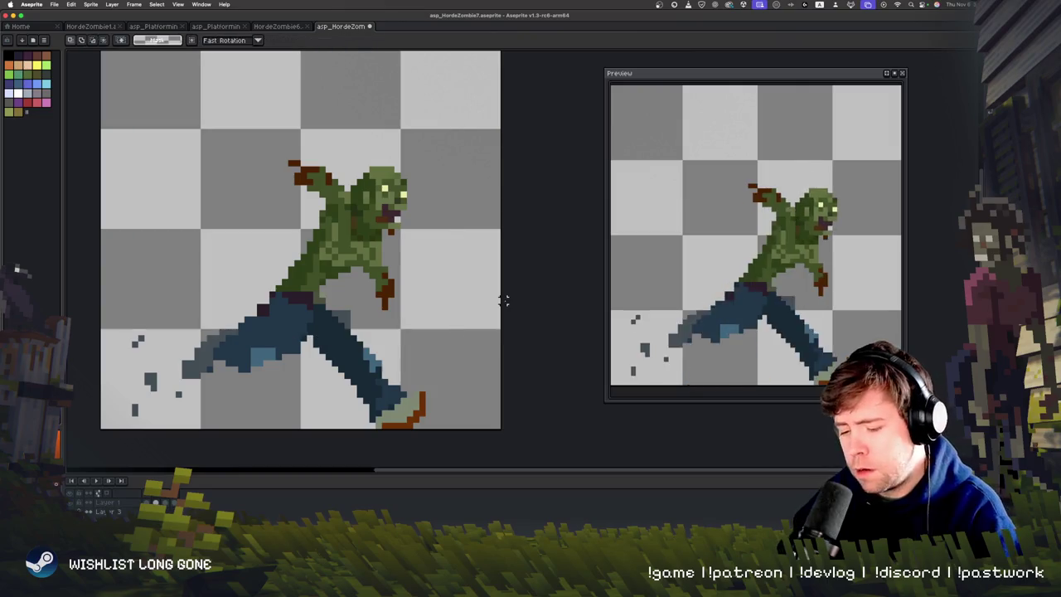
key(Return)
Paste the torso into this frame, shifted down about 7 pixels.
key(super+a)
key(super+v)
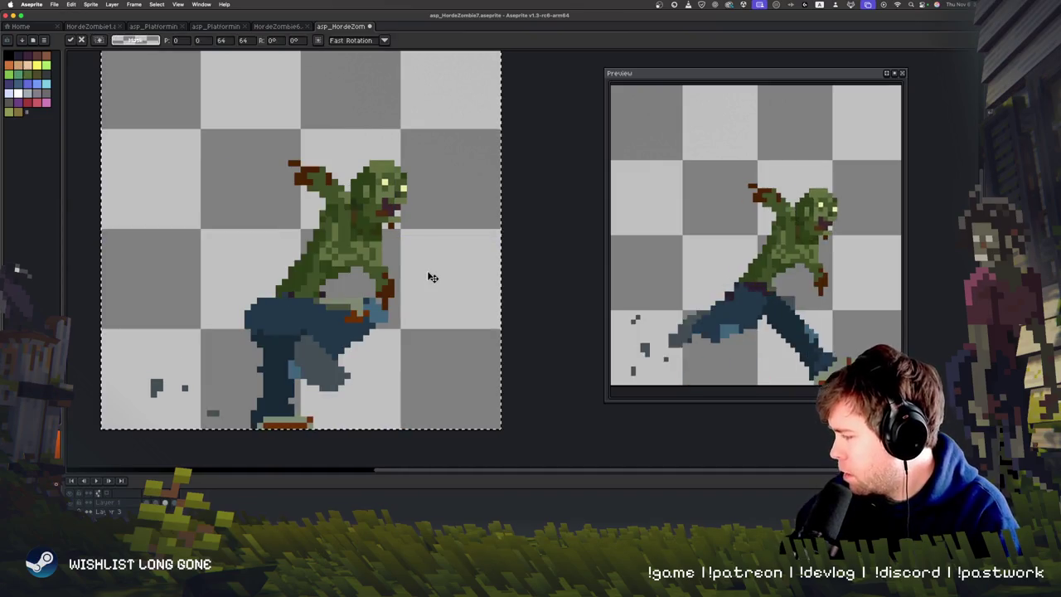
drag(382, 264, 378, 270)
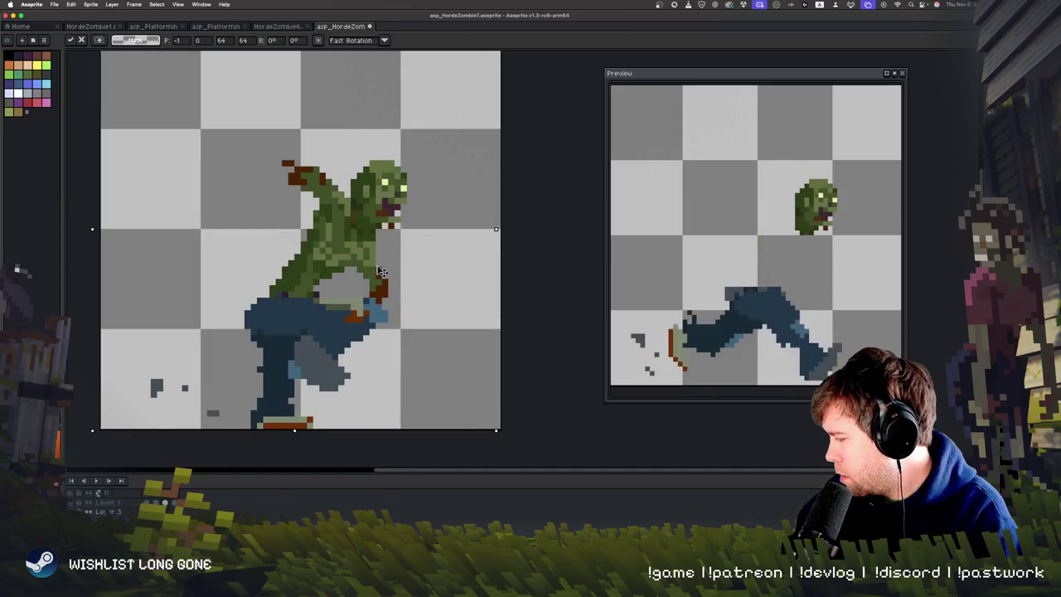
key(Return)
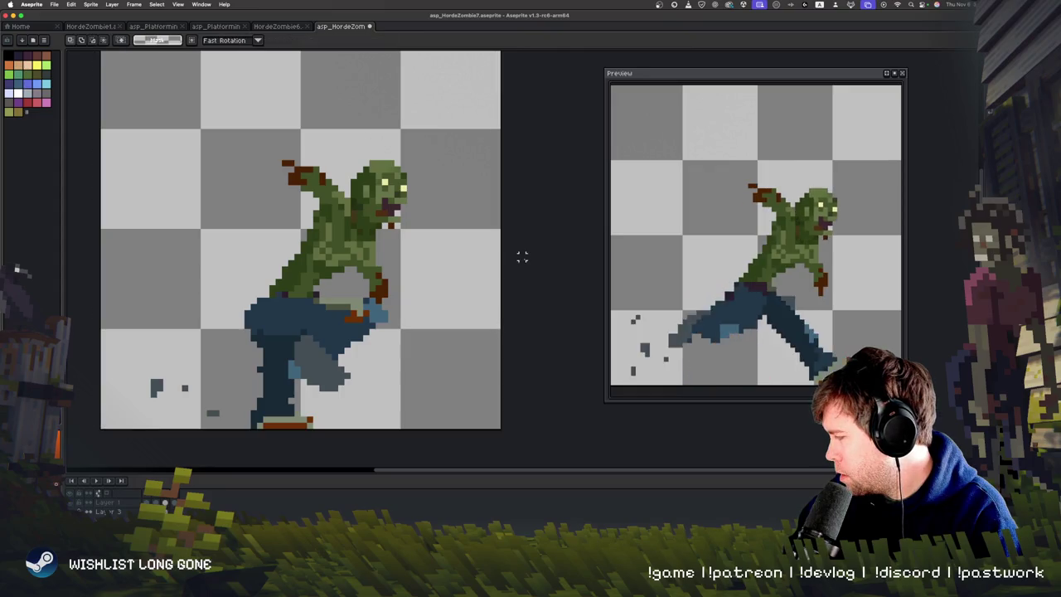
Paste the torso onto the next frame's hips and play the animation.
key(Right)
key(super+v)
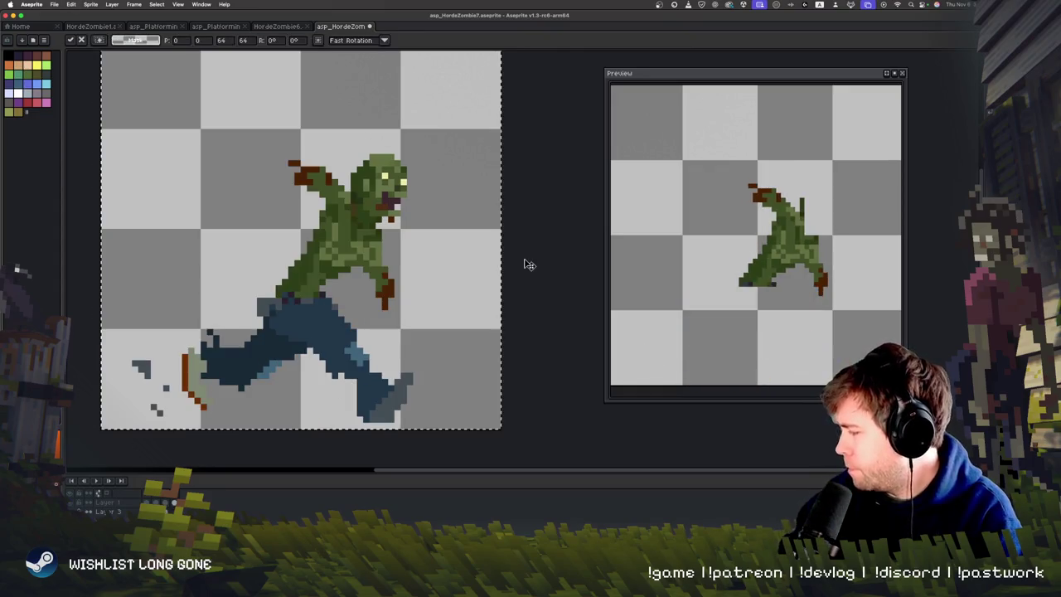
mouse_move(373, 263)
mouse_down()
mouse_move(373, 247)
mouse_move(373, 263)
mouse_up()
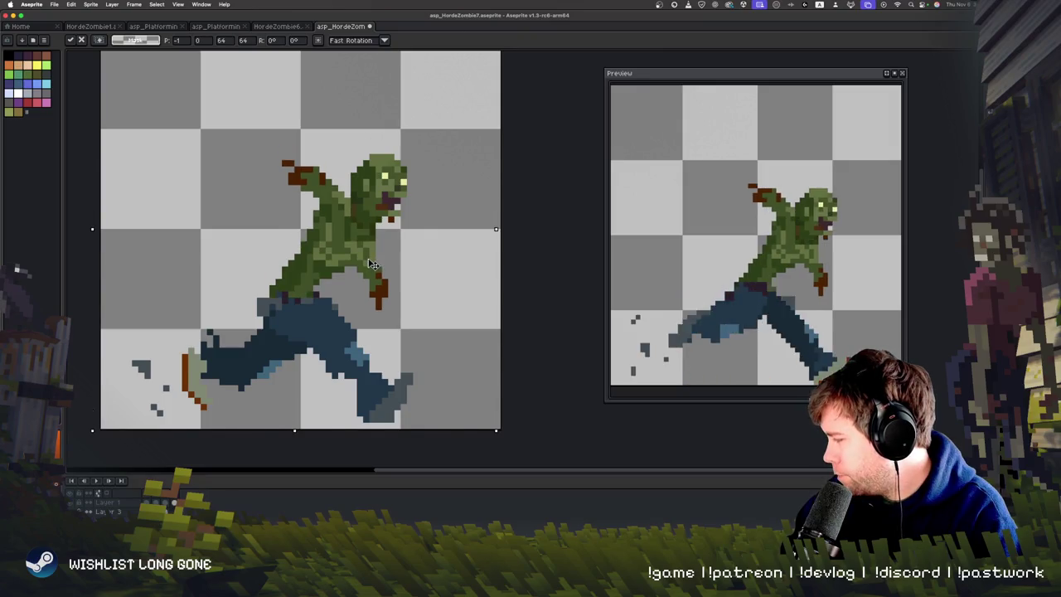
click(510, 250)
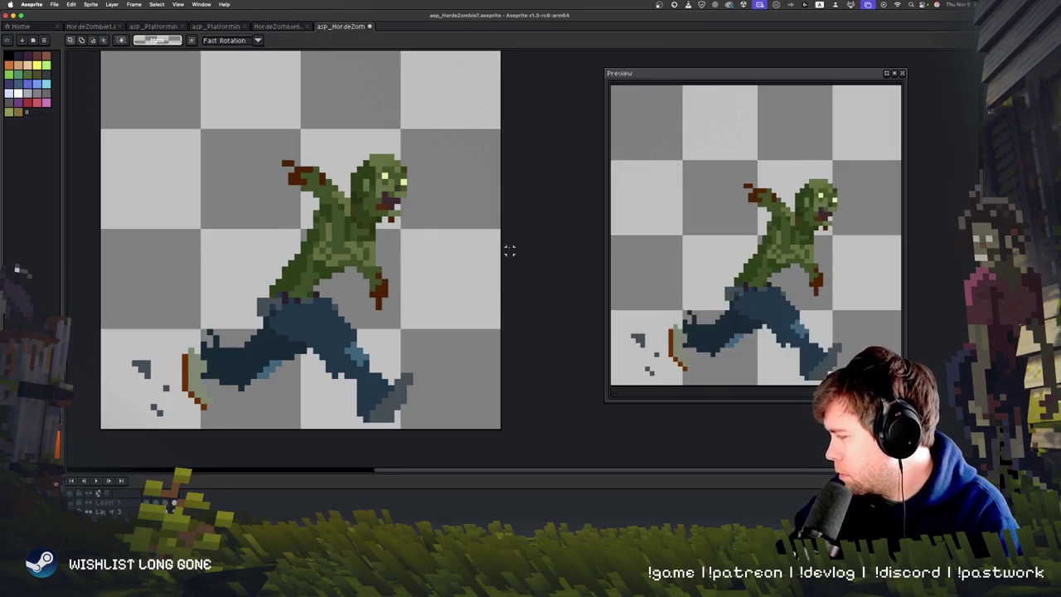
key(Return)
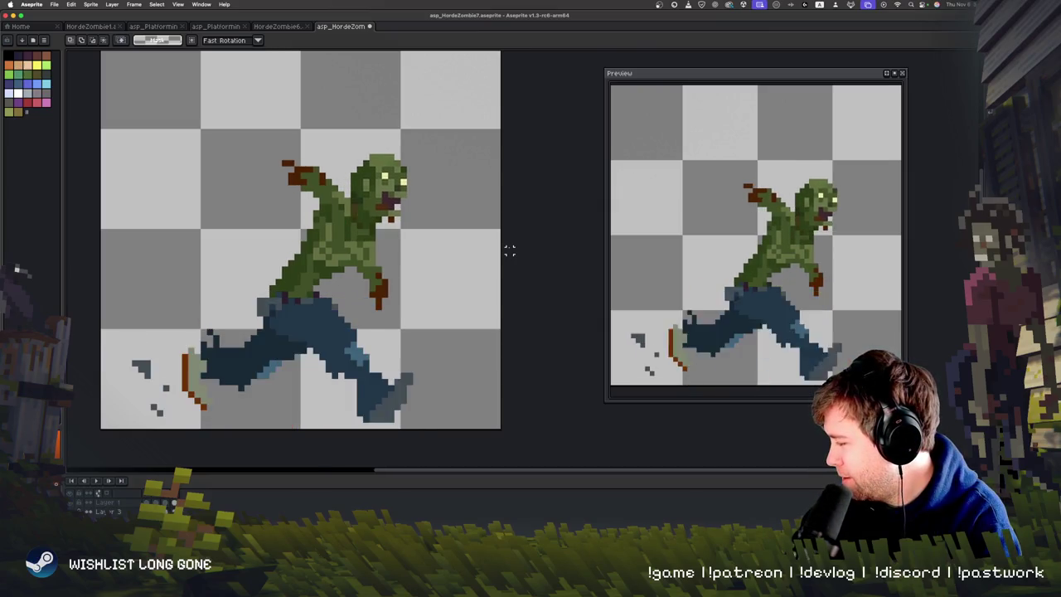
Erase stray pixels near the zombie's hand, review playback, and reselect the upper body.
key(super+a)
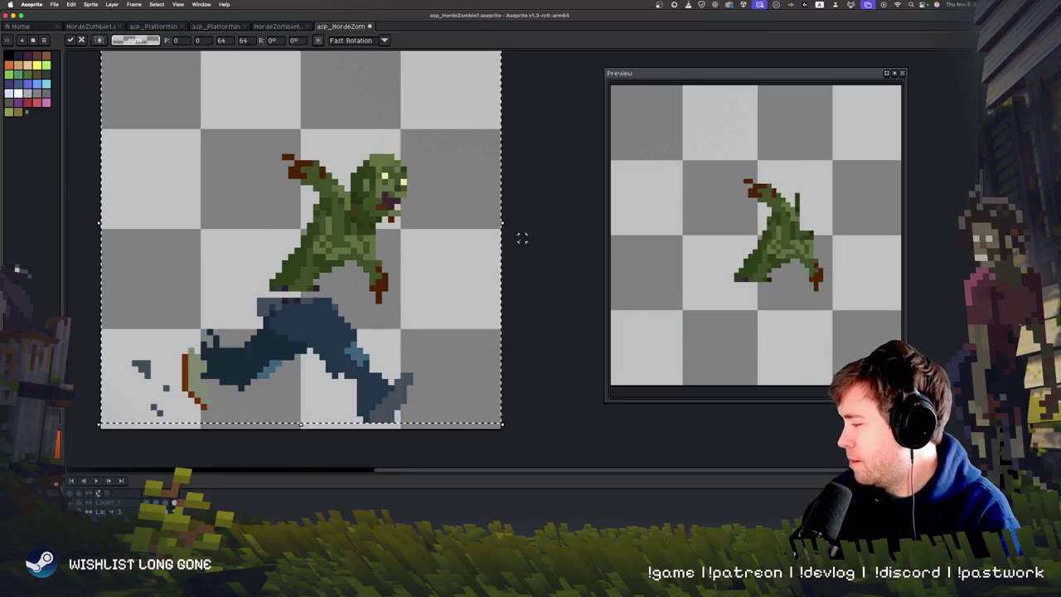
key(super+d)
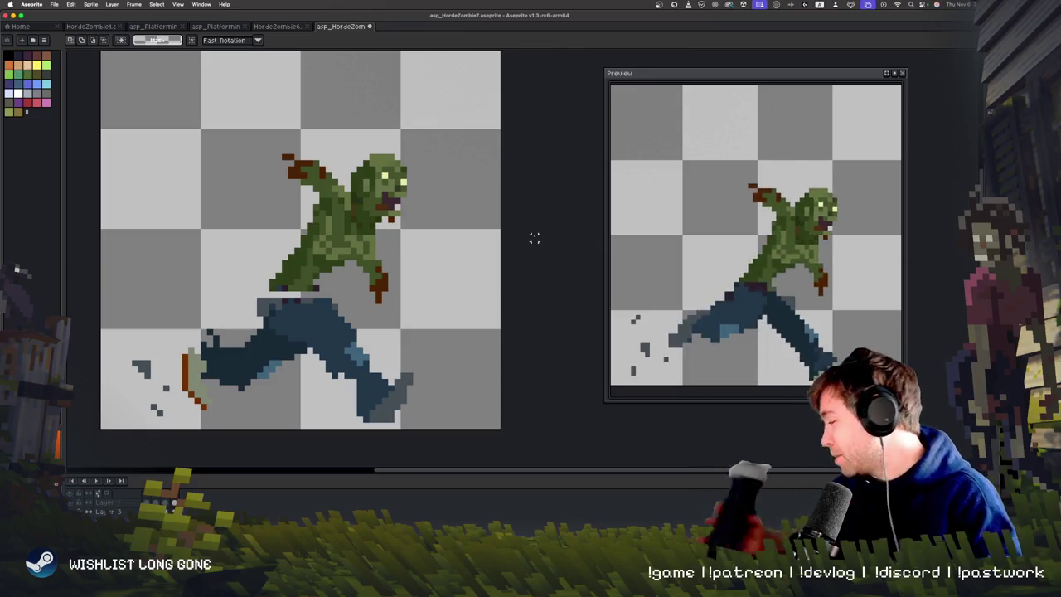
key(Return)
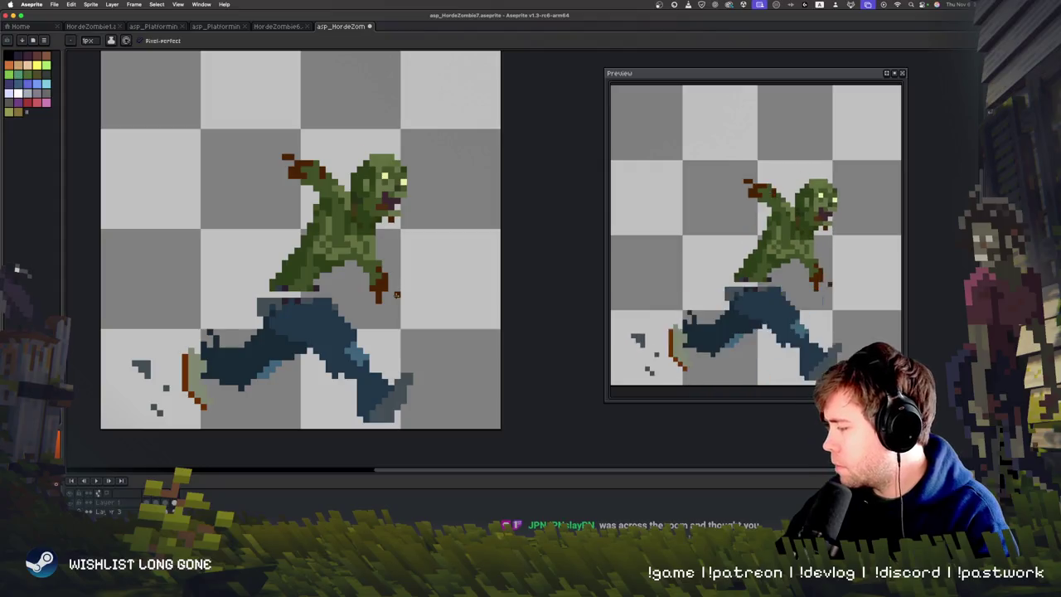
key(e)
drag(300, 156, 290, 171)
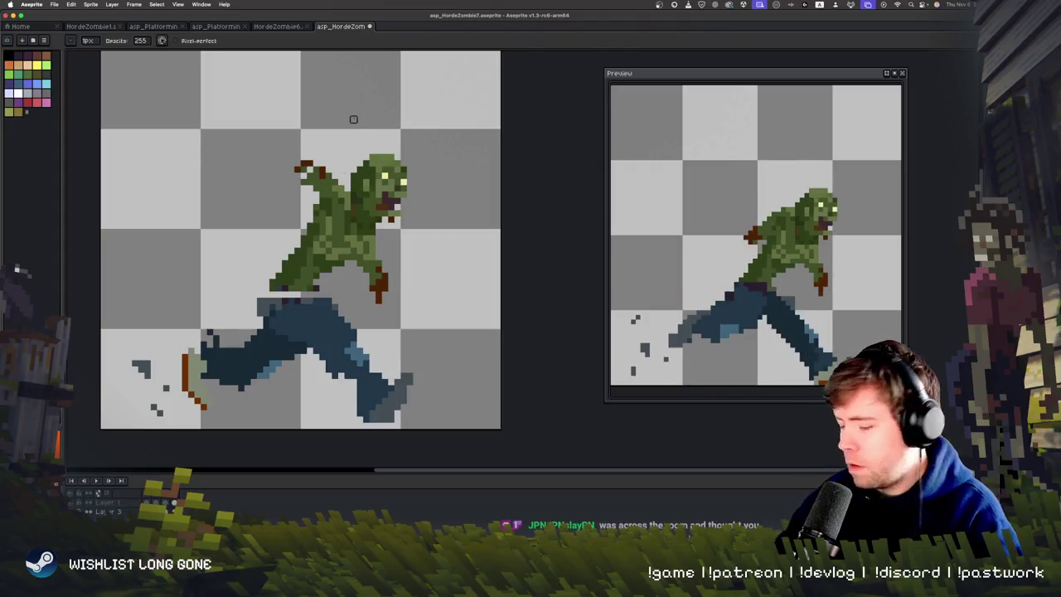
key(Return)
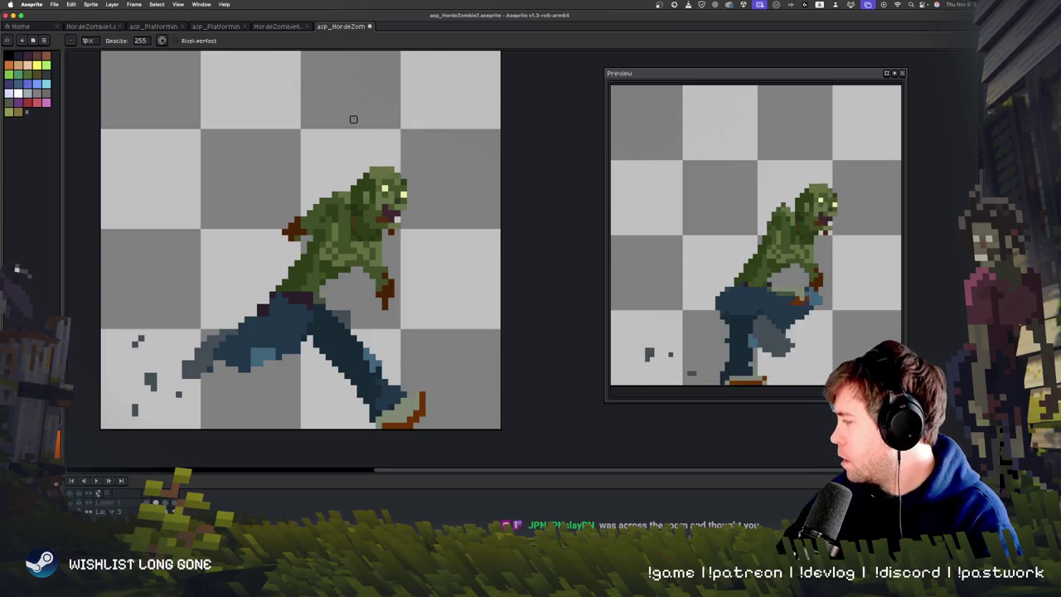
key(m)
mouse_move(187, 122)
mouse_down()
mouse_move(494, 373)
mouse_move(501, 392)
mouse_up()
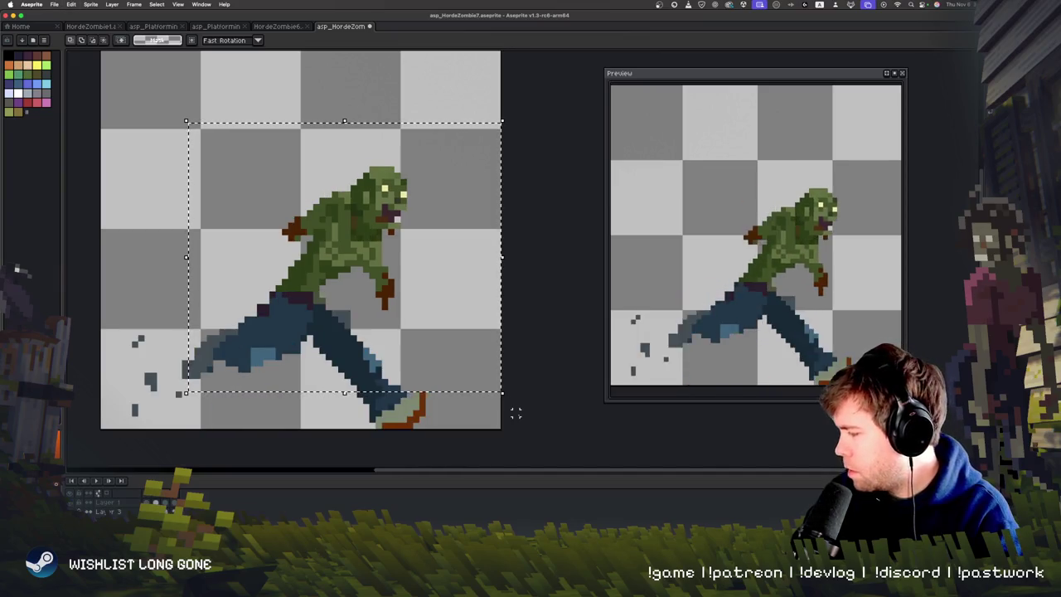
Put the torso onto the crouching and running-legs frames and play the animation.
key(super+d)
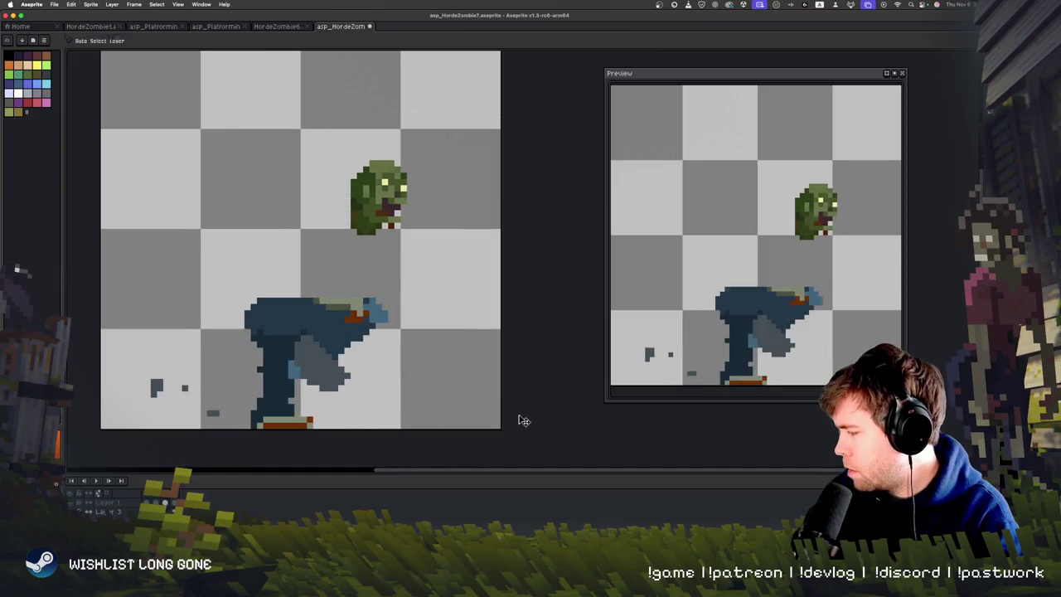
key(super+z)
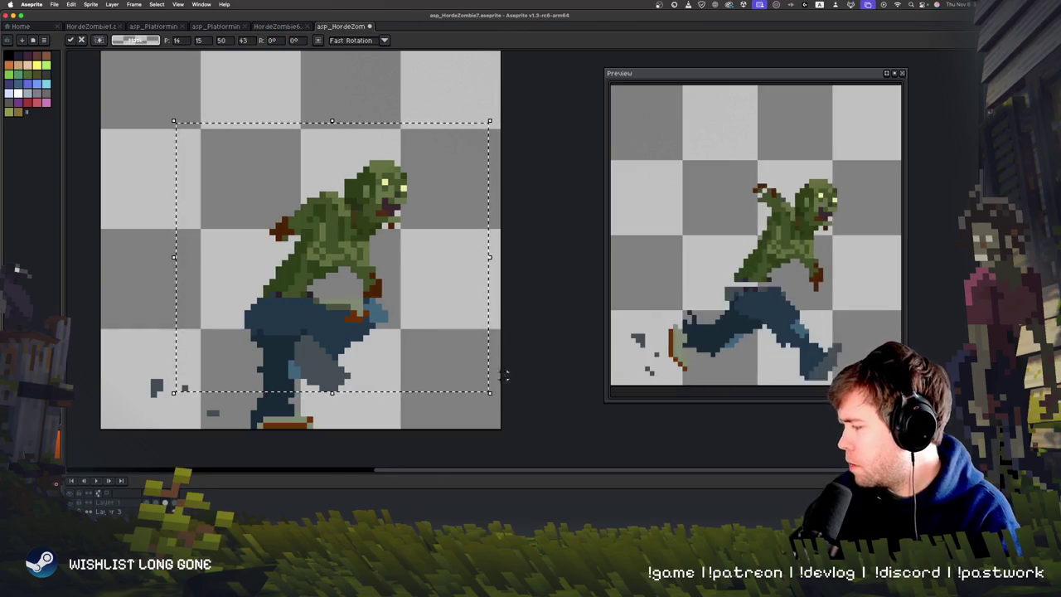
click(540, 275)
key(Right)
key(Left)
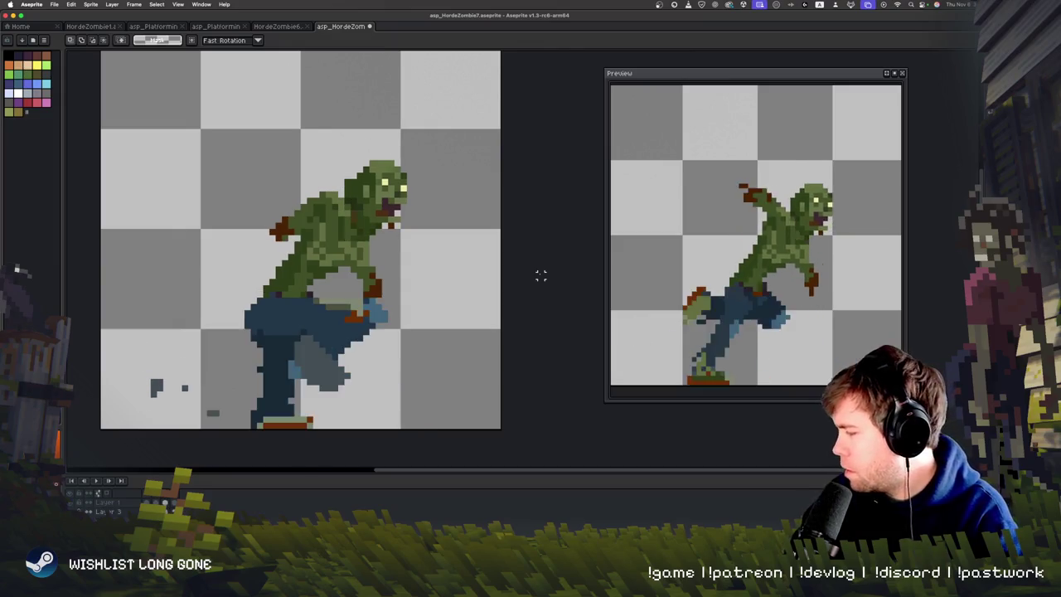
key(Right)
key(super+z)
click(540, 274)
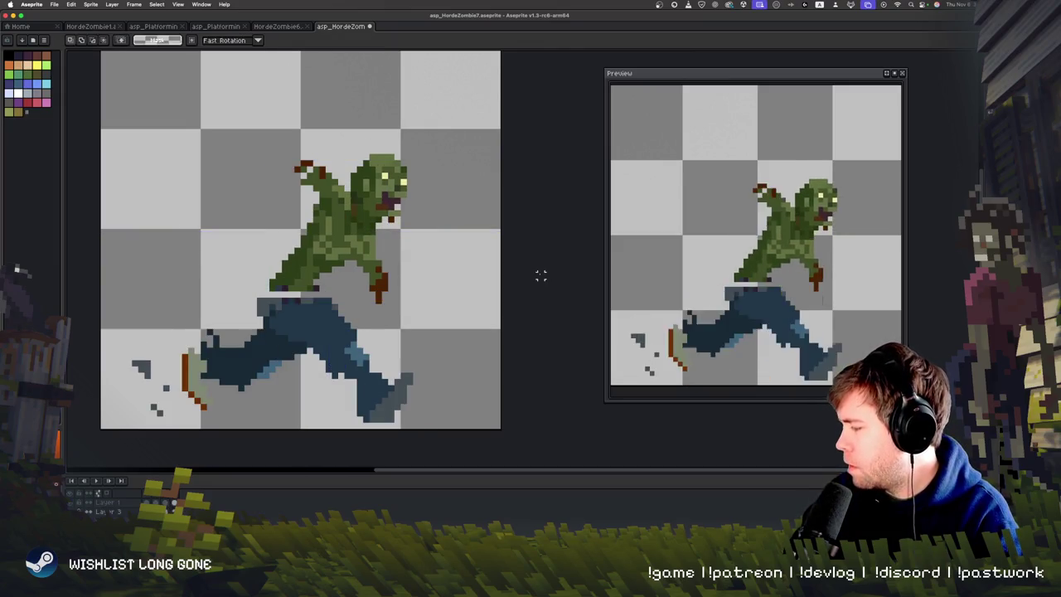
key(Return)
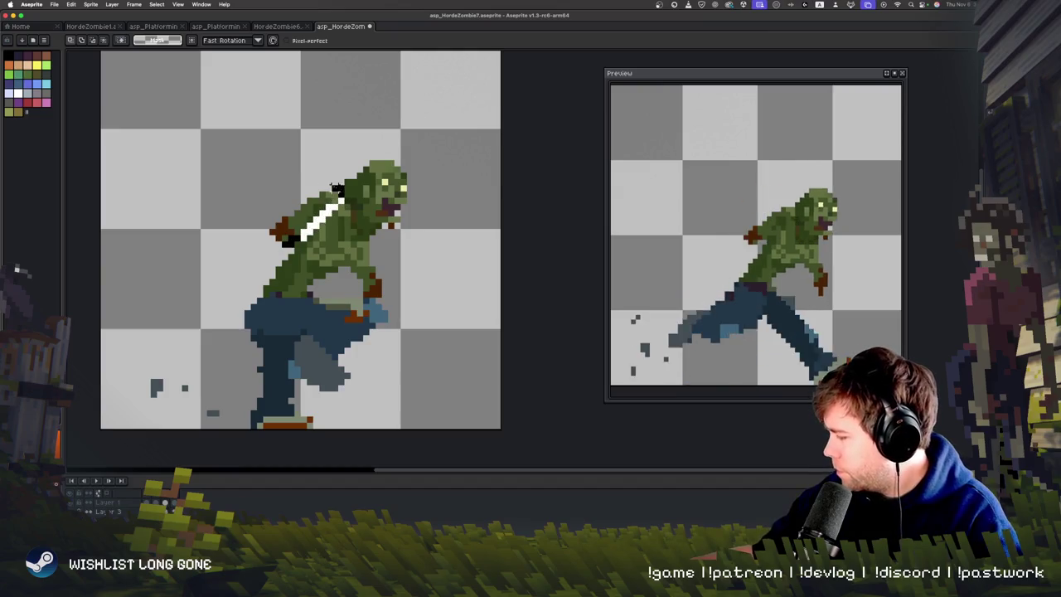
Rotate the zombie's back arm slightly and check it in playback.
drag(352, 171, 361, 182)
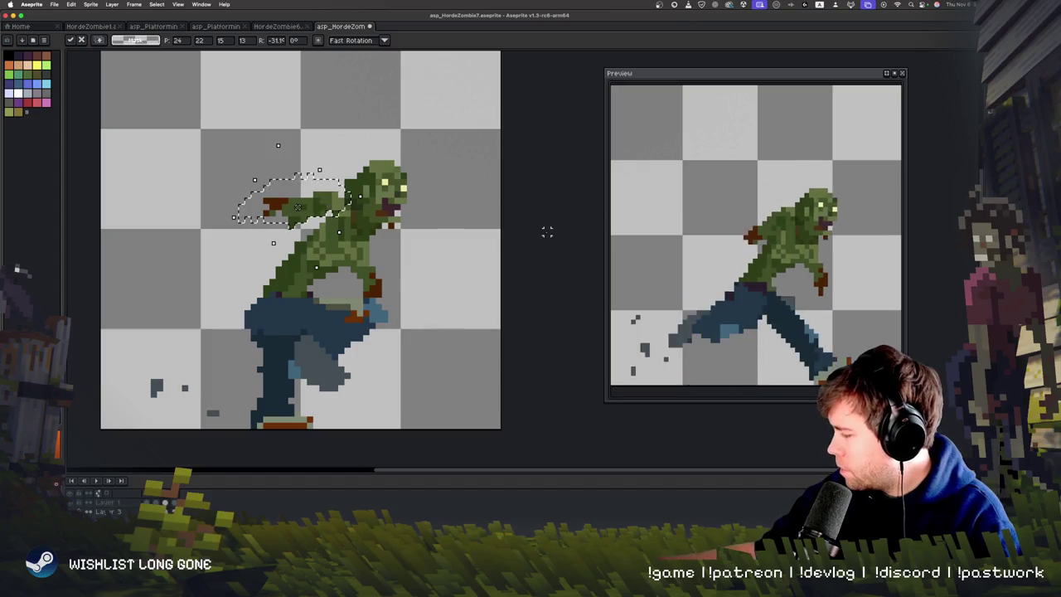
click(559, 238)
key(Return)
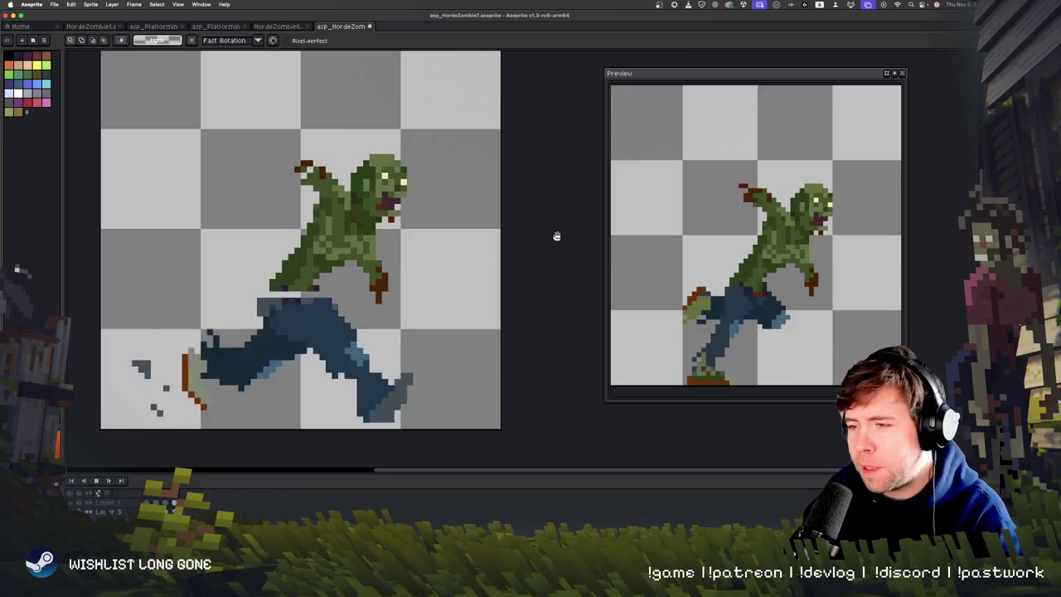
key(Return)
key(Return)
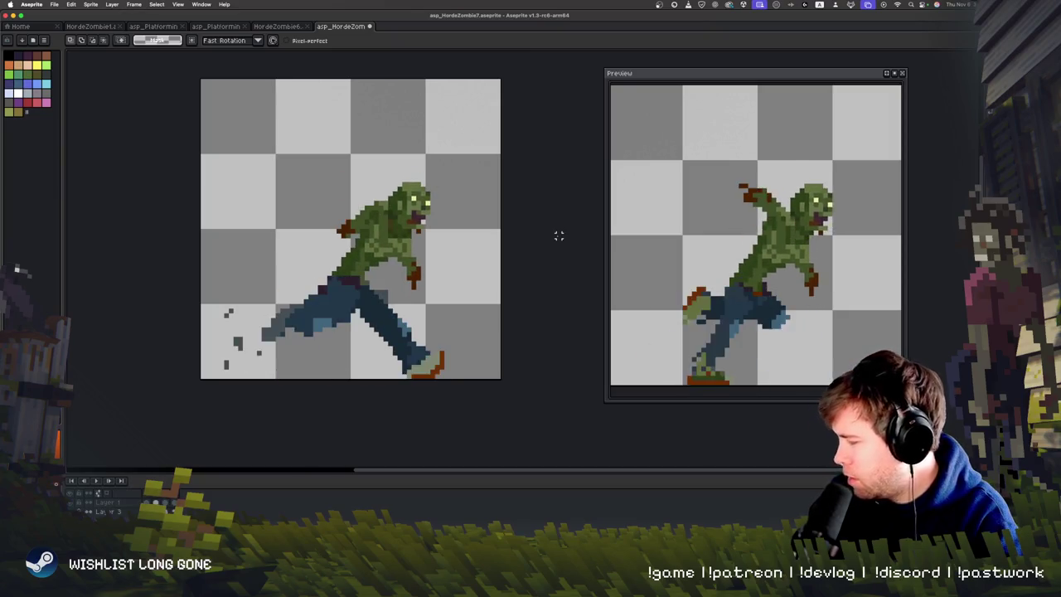
Remove the faint blade-shaped arm sketch from the zombie's upper body.
key(ctrl)
scroll(562, 241, up, 2)
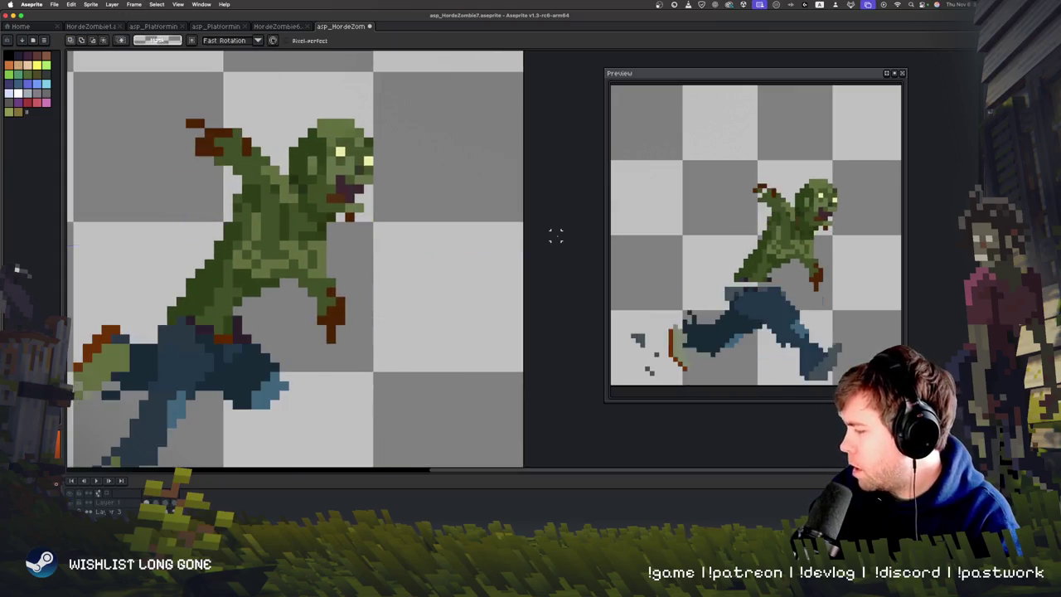
scroll(555, 236, left, 5)
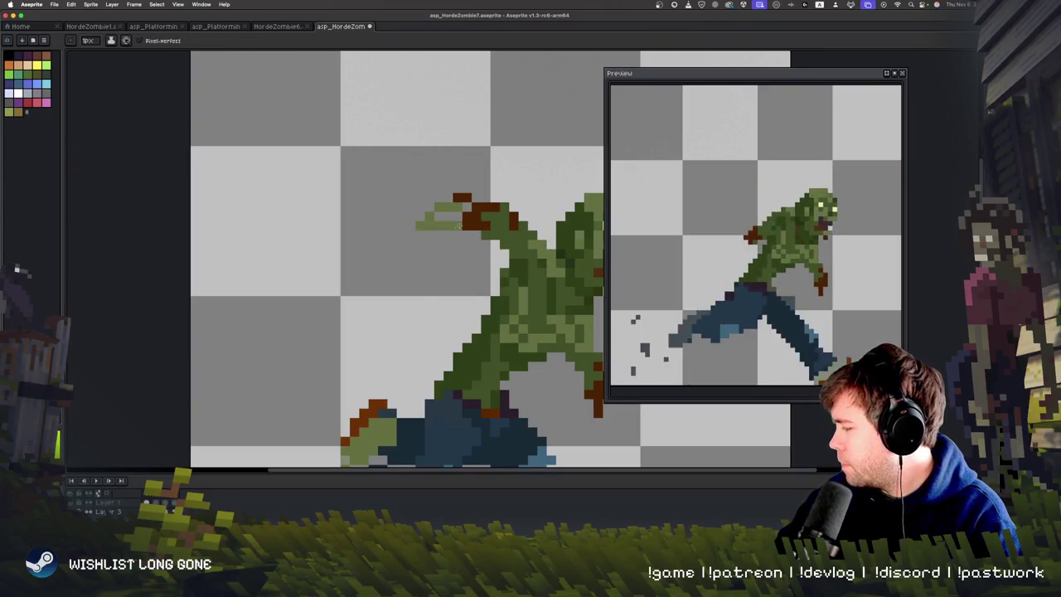
drag(408, 224, 300, 205)
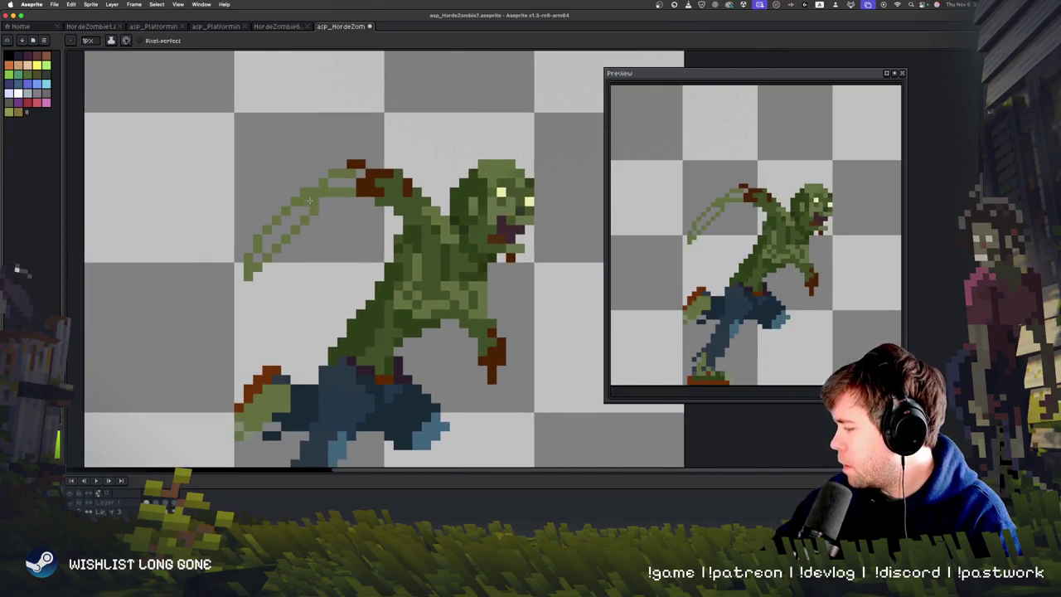
drag(356, 208, 240, 277)
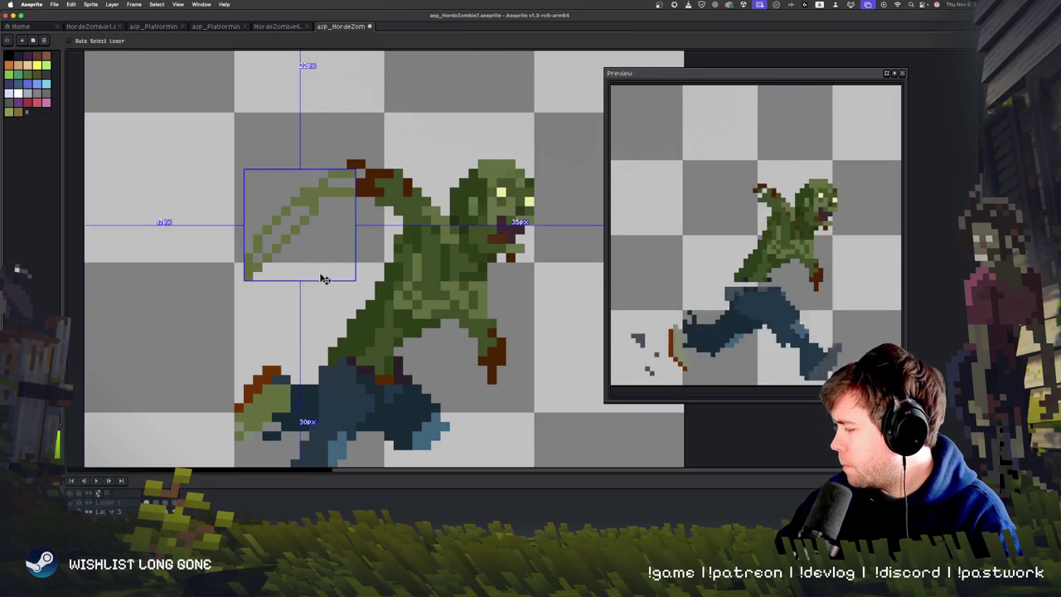
key(Delete)
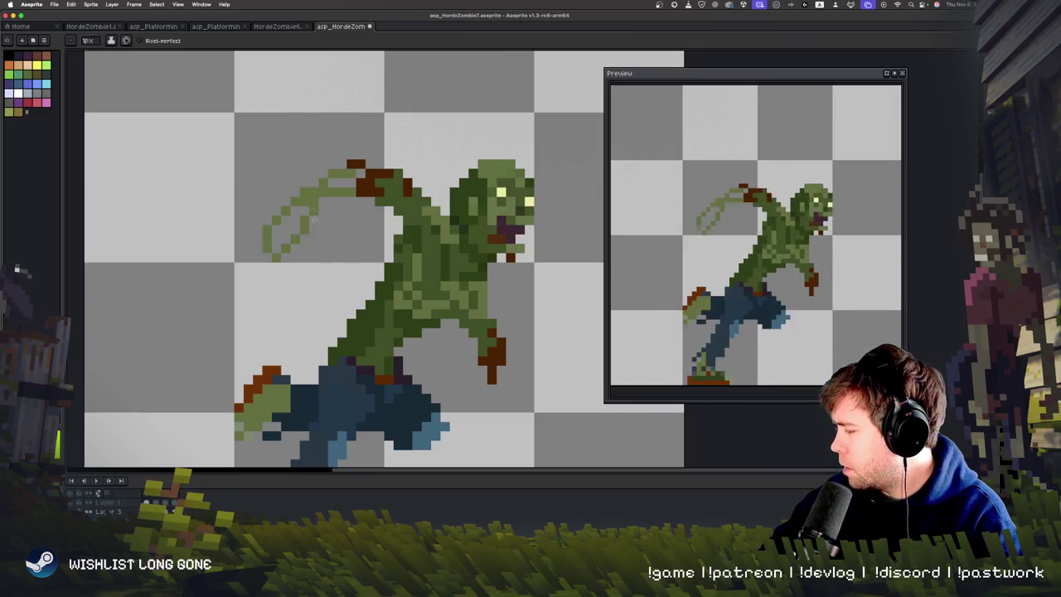
key(ctrl+z)
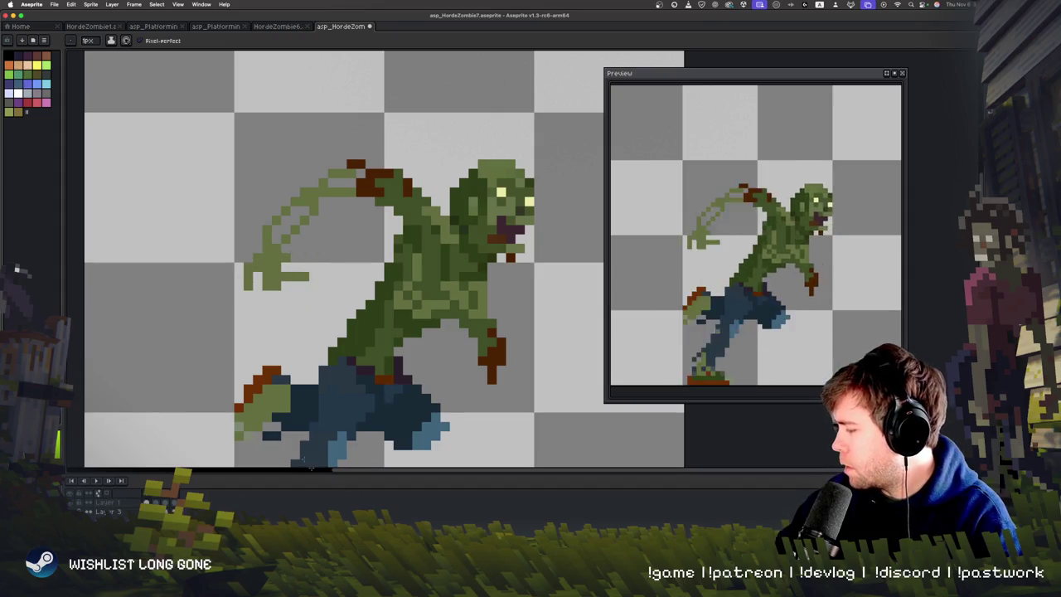
Lasso the zombie's back arm and rotate it upward into a new pose.
key(b)
scroll(331, 364, down, 1)
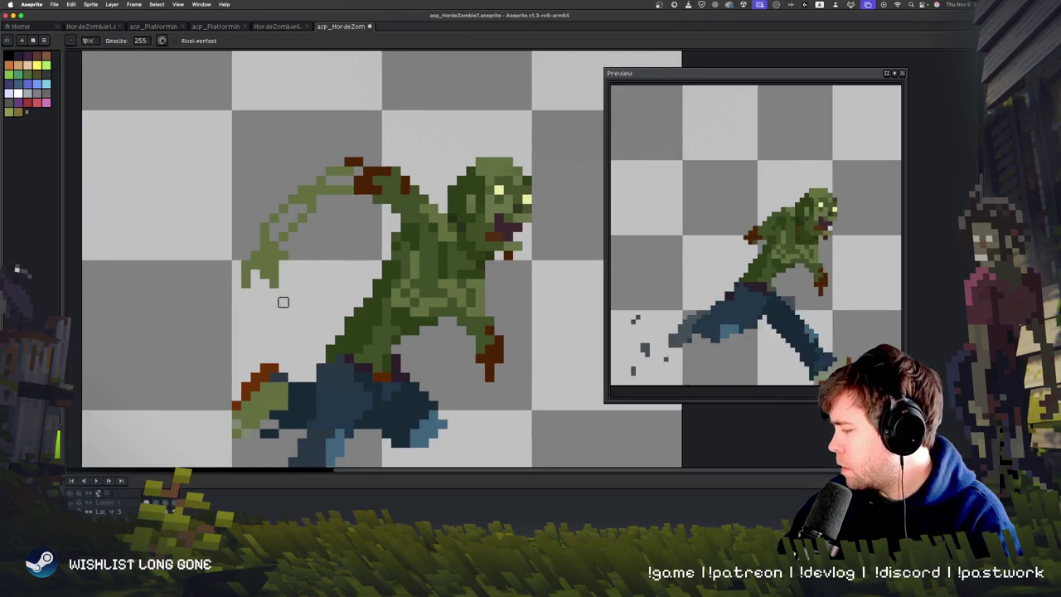
scroll(336, 365, right, 2)
key(b)
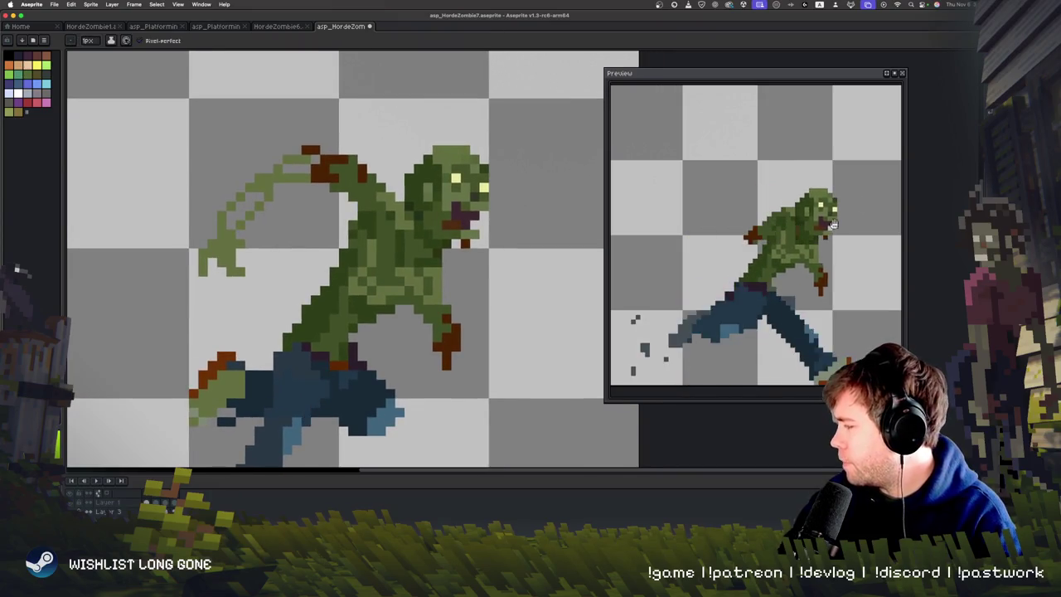
key(q)
mouse_move(280, 186)
mouse_down()
mouse_move(208, 307)
mouse_move(199, 300)
mouse_up()
drag(298, 340, 323, 329)
key(space)
drag(453, 424, 411, 424)
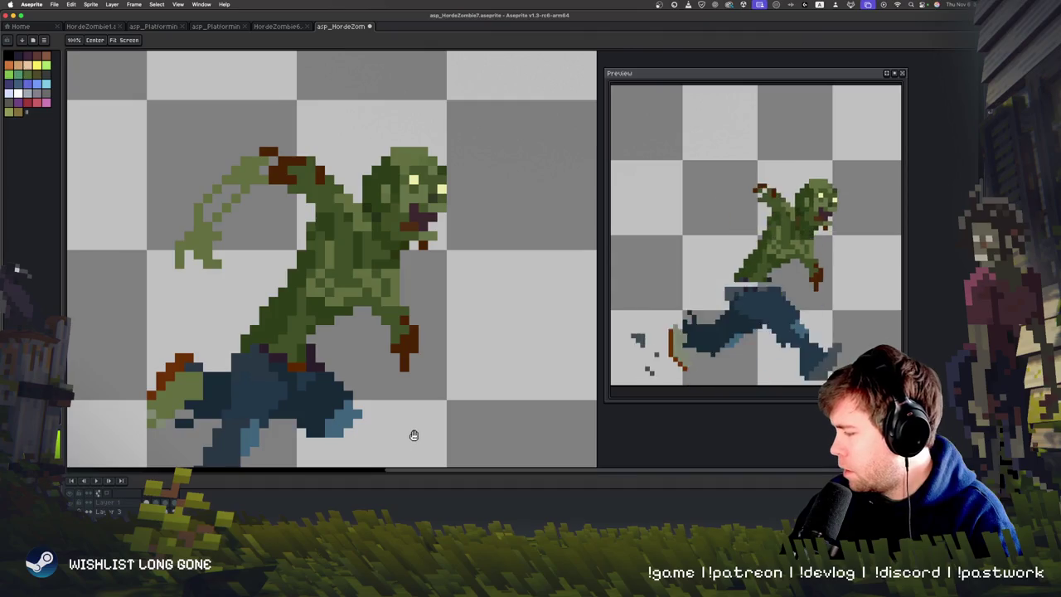
mouse_move(408, 445)
mouse_down()
mouse_move(414, 422)
mouse_move(419, 429)
mouse_up()
Sample the dark brown blood colour from the sprite and move to another frame.
key(i)
alt+click(300, 146)
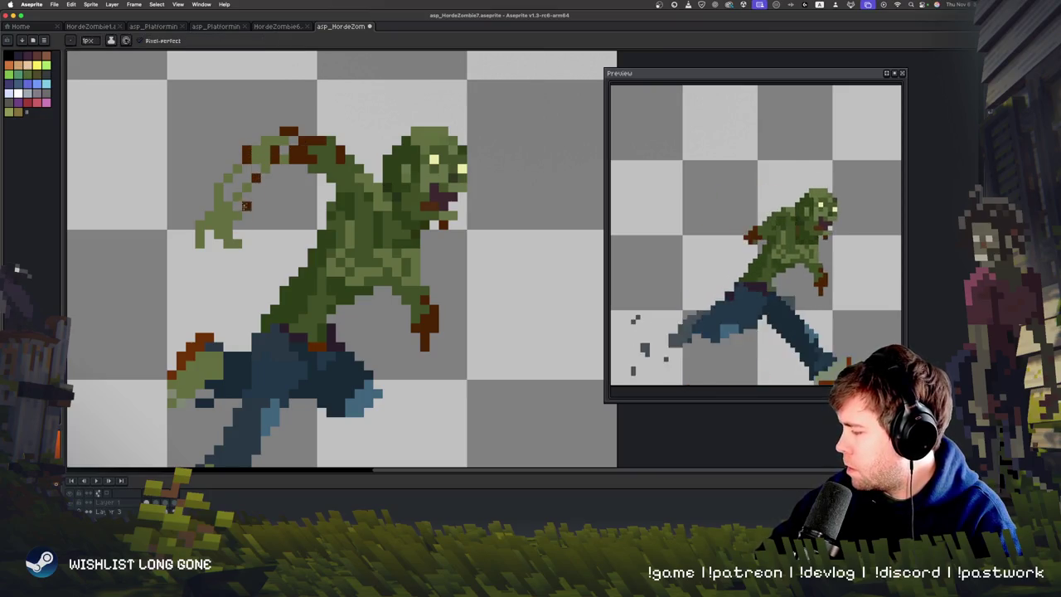
key(Right)
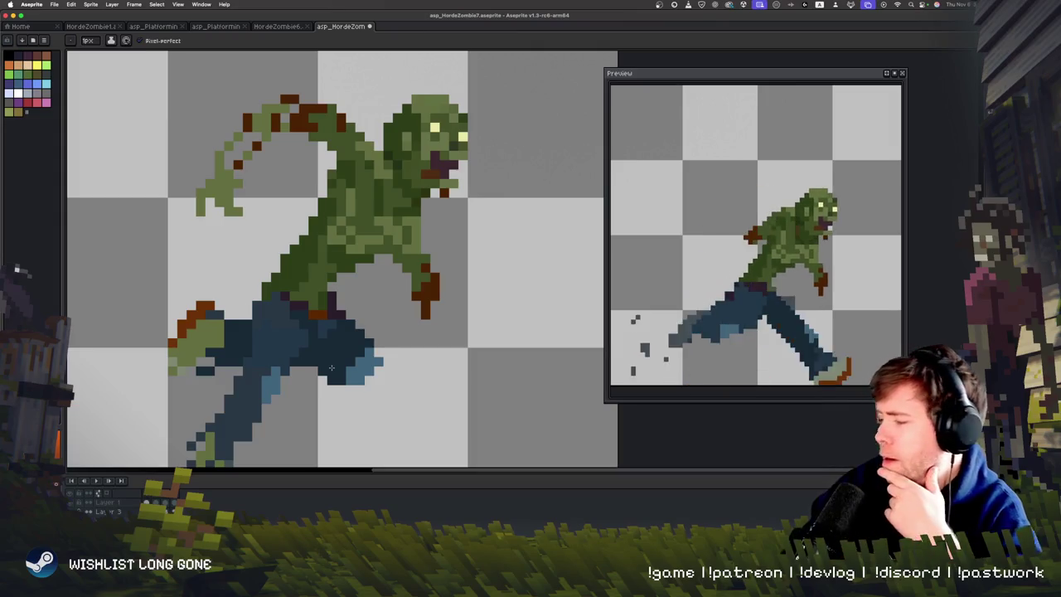
key(shift+q)
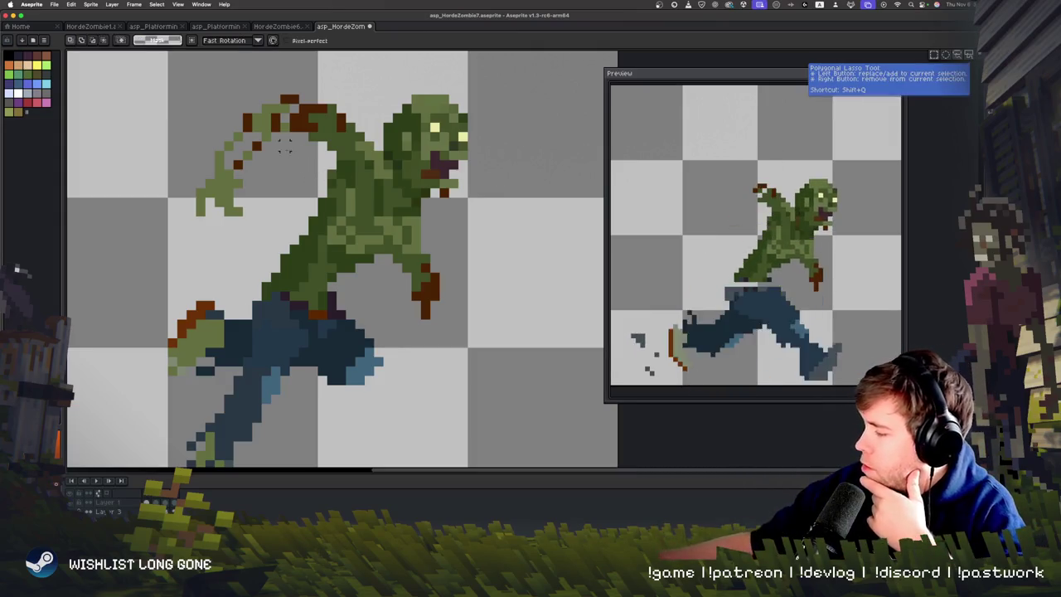
Cut the raised back arm from this frame and play the run animation.
mouse_move(286, 95)
mouse_down()
mouse_move(157, 241)
mouse_move(284, 191)
mouse_up()
key(super+x)
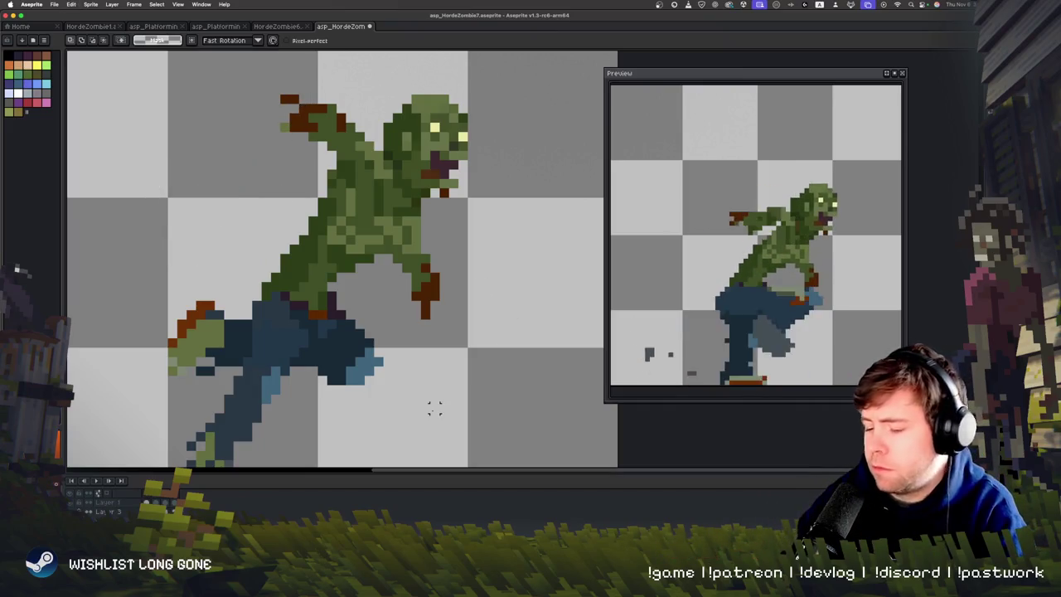
key(Return)
scroll(434, 410, down, 2)
scroll(432, 410, up, 2)
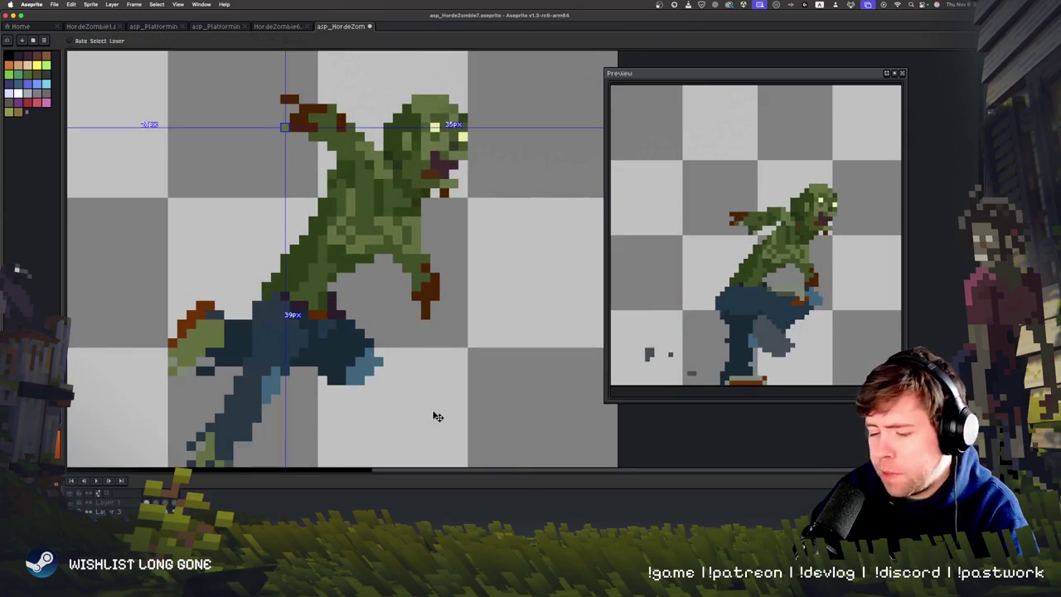
scroll(432, 412, down, 2)
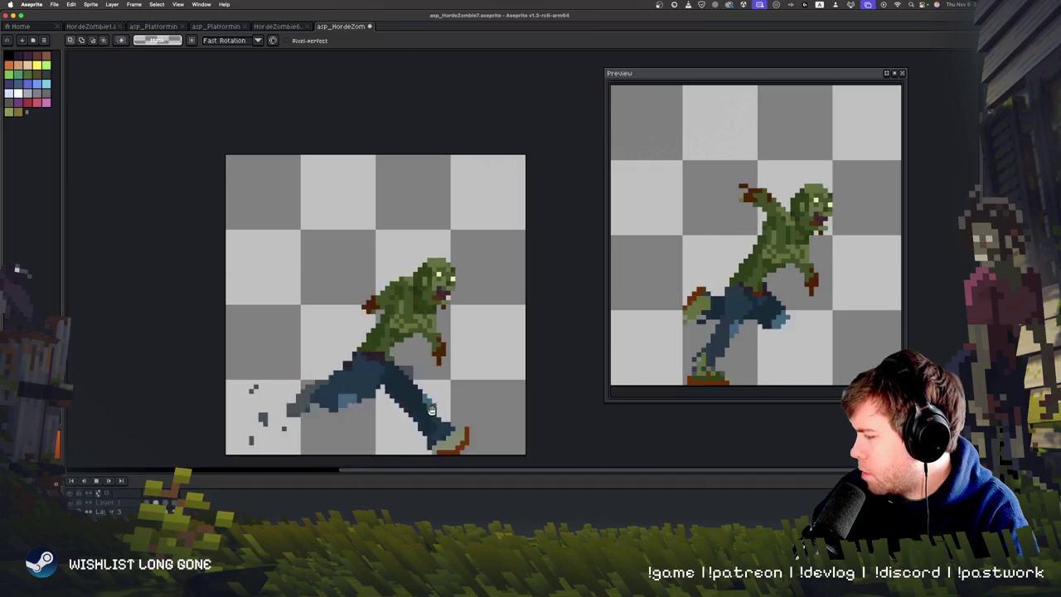
Replay the run cycle and jump to the extended-stride frame.
key(ctrl)
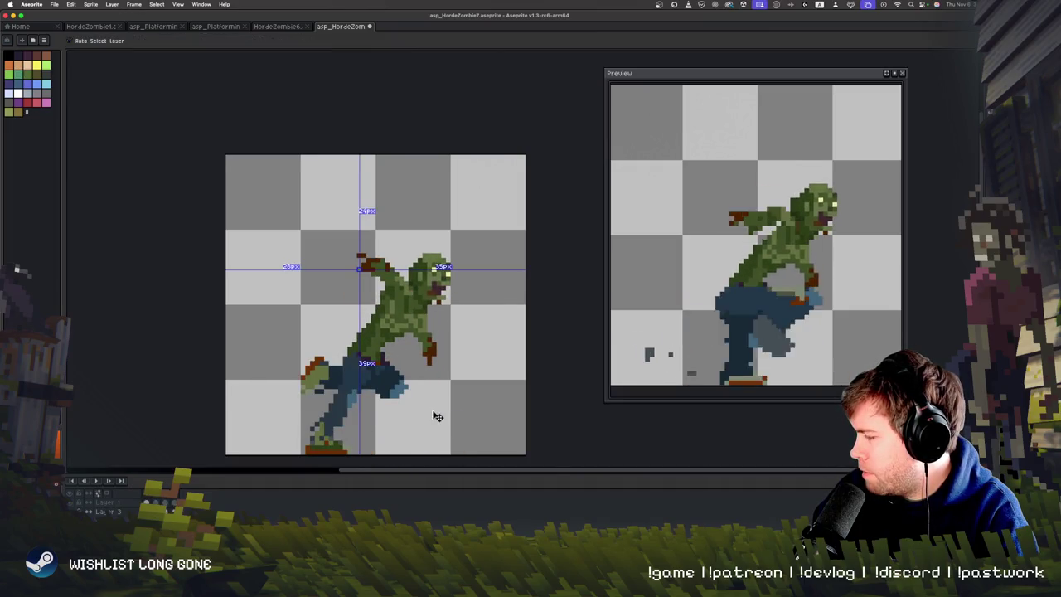
scroll(435, 412, up, 1)
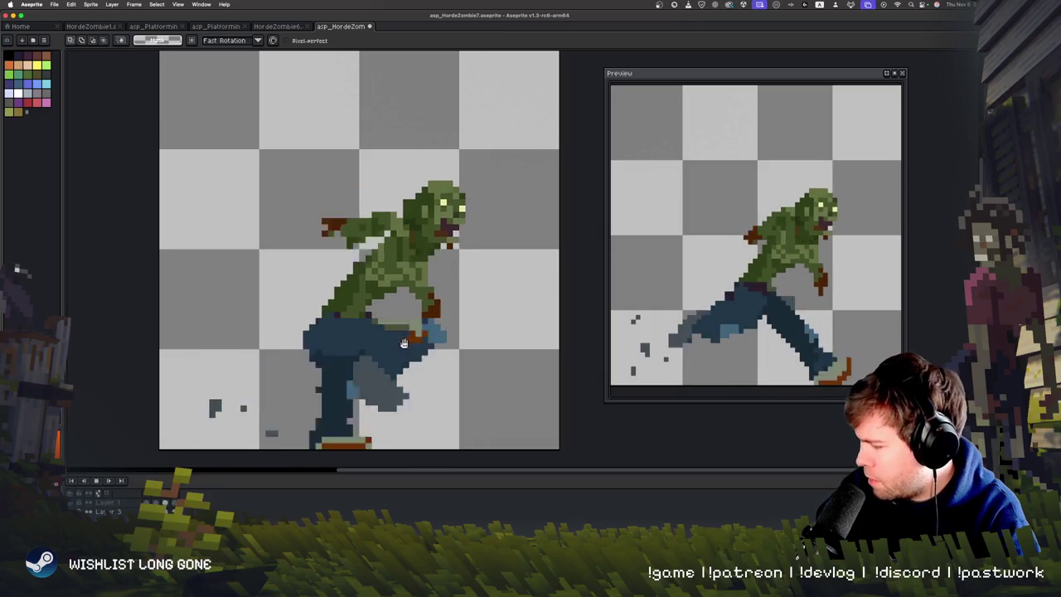
key(Right)
key(Return)
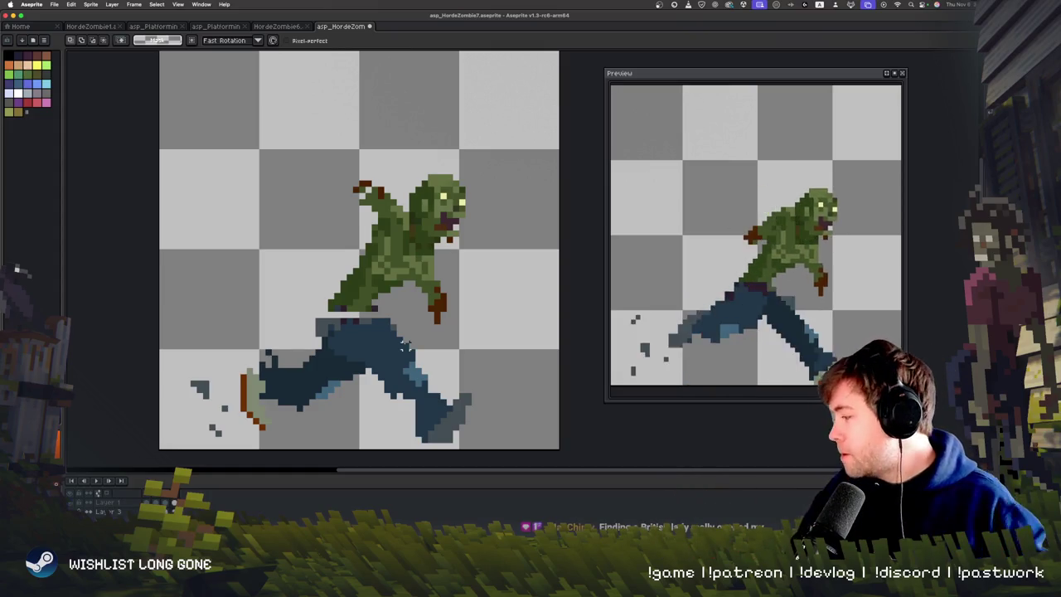
key(Return)
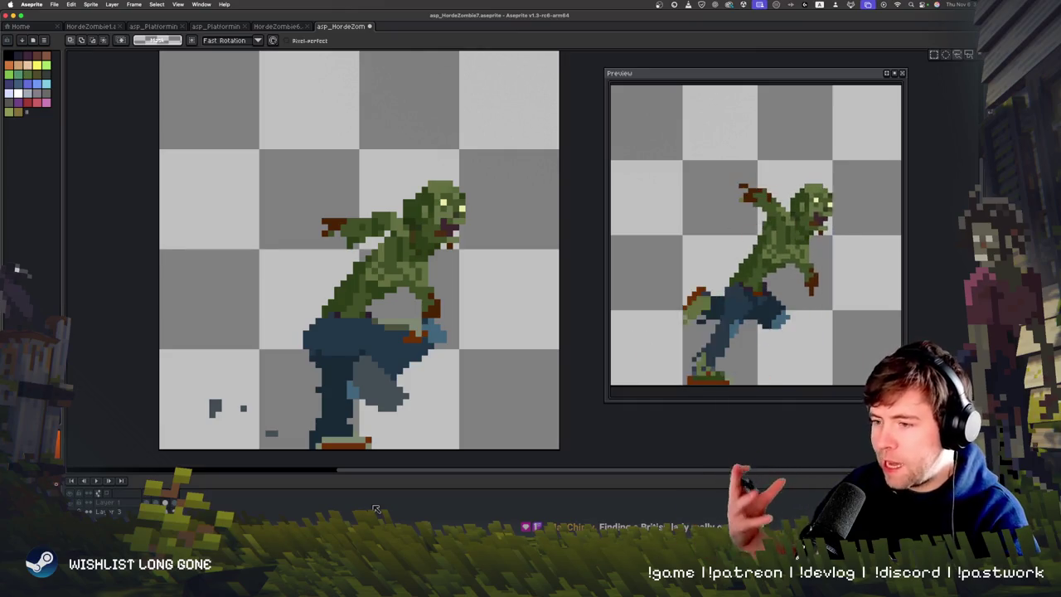
click(375, 508)
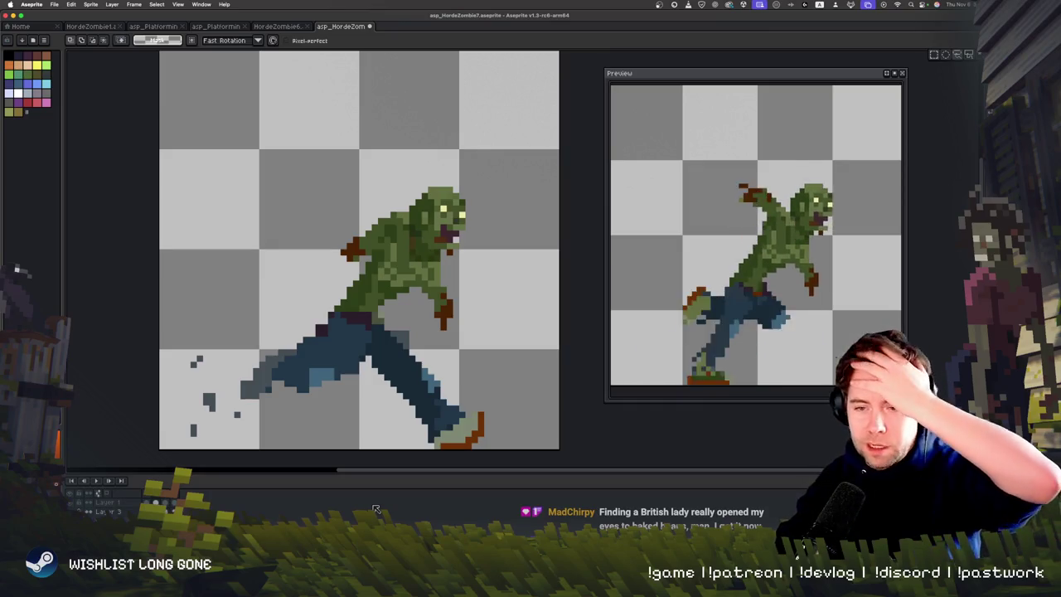
key(Return)
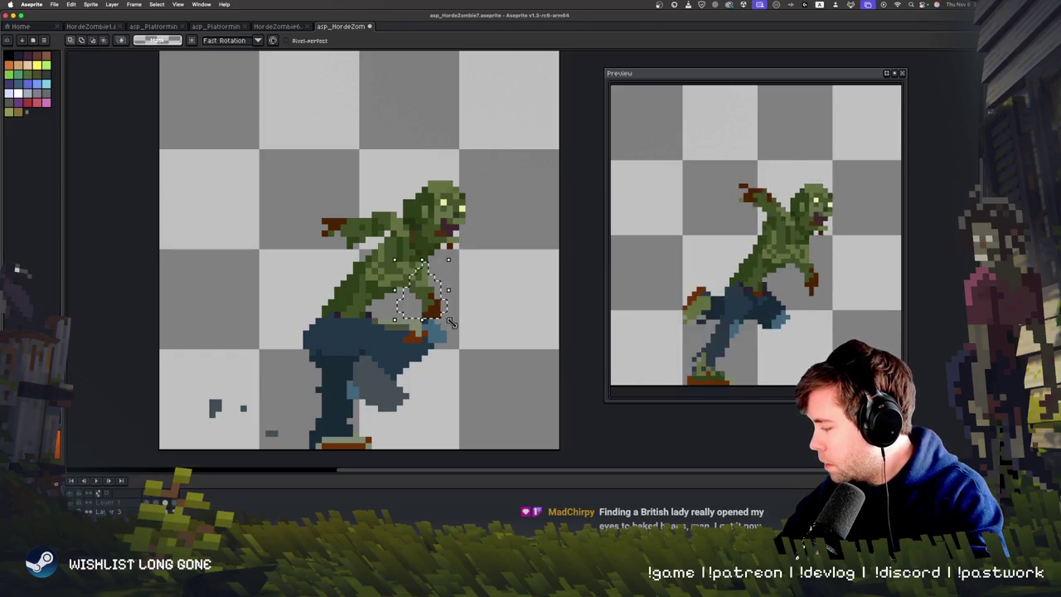
Rotate the forearm about -29° in the extended-stride frame and -48° in the next.
drag(455, 321, 444, 350)
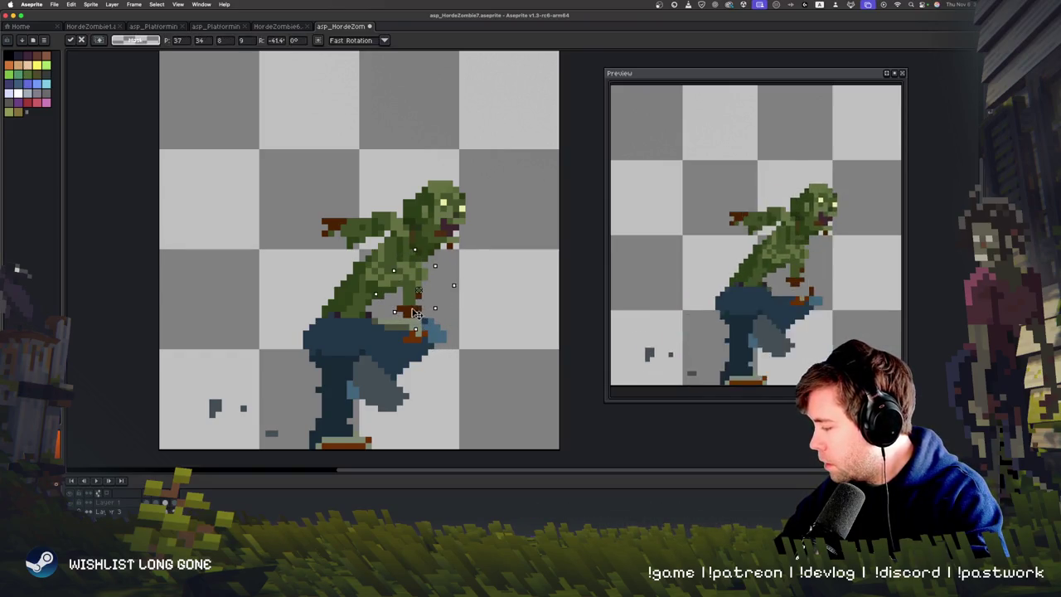
key(Return)
key(Right)
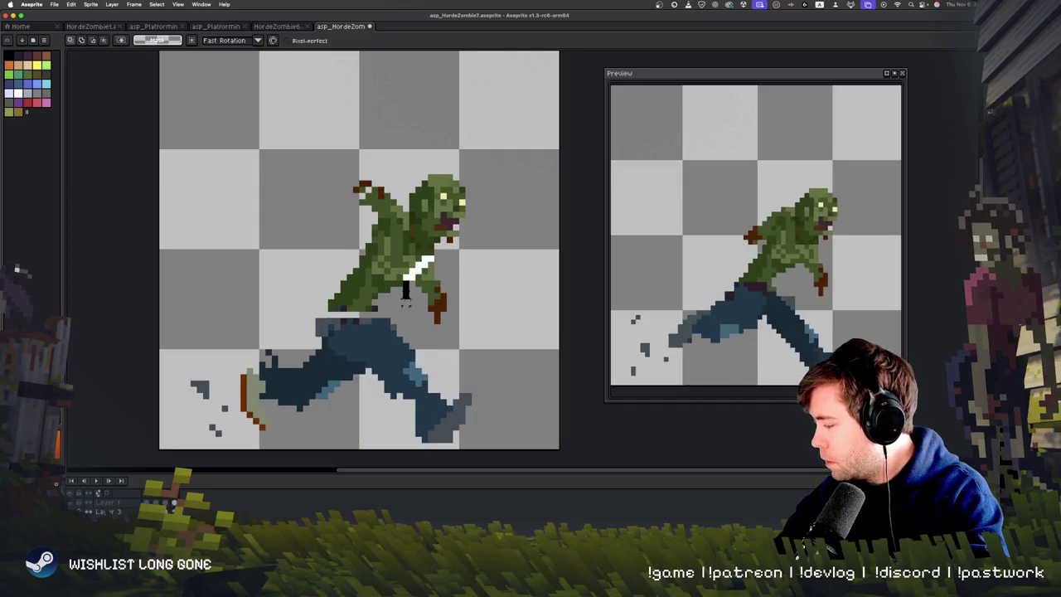
drag(469, 342, 429, 389)
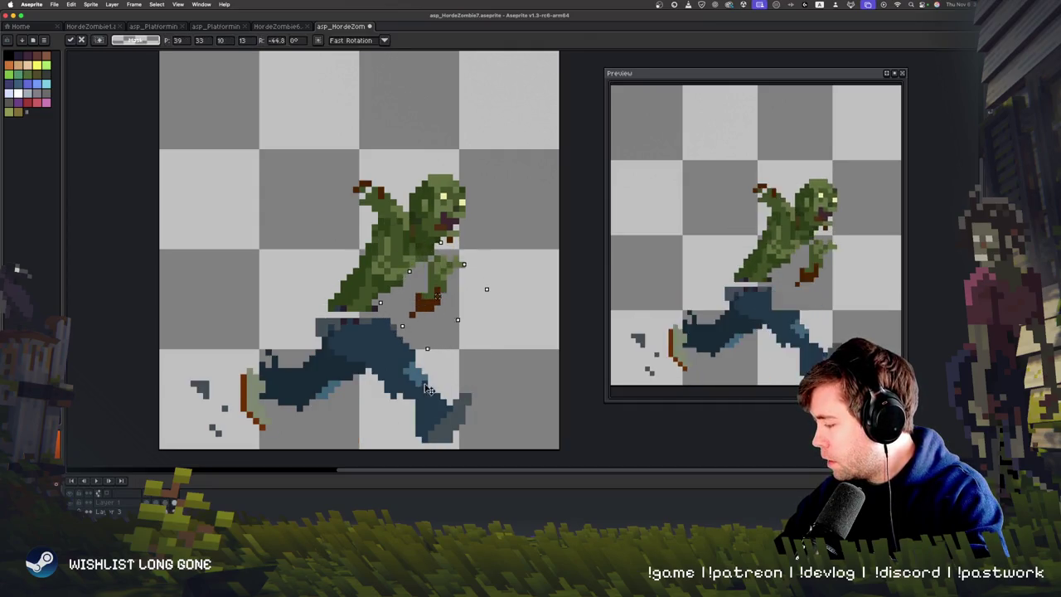
key(Return)
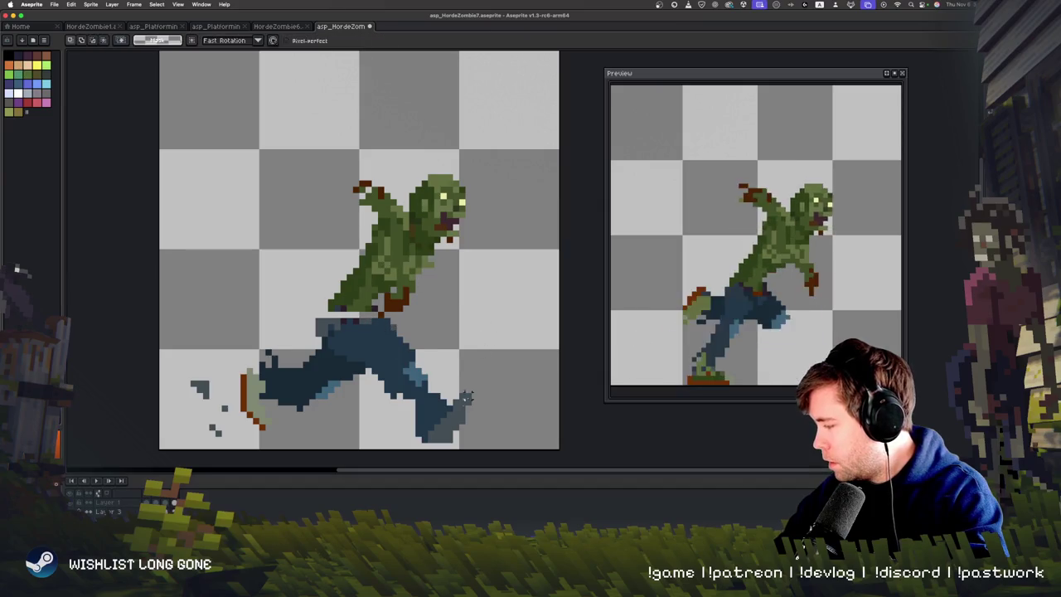
key(Right)
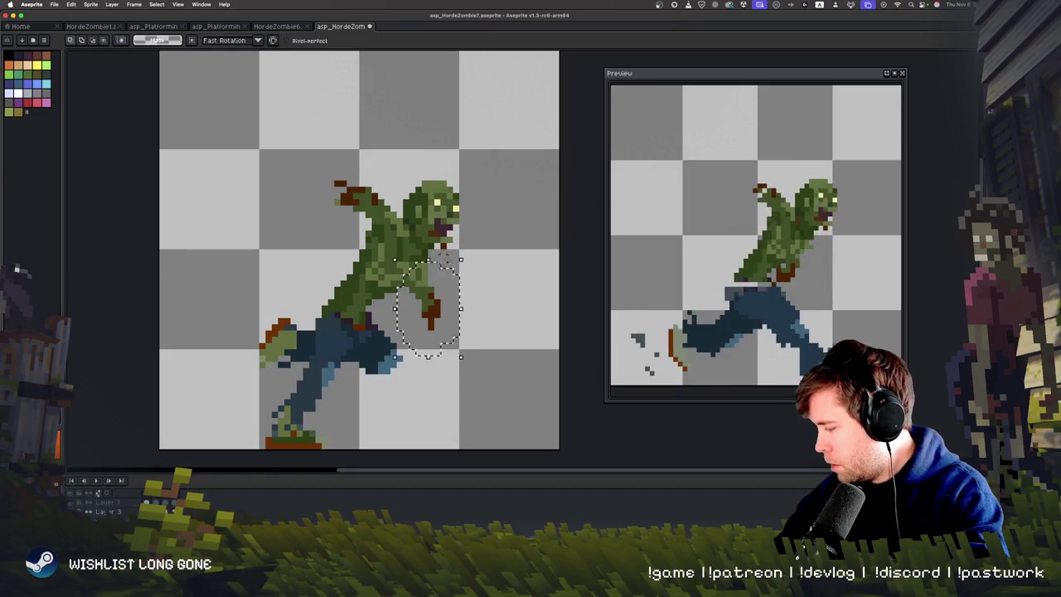
Rotate the following frame's forearm about -24°, then to -30°, and play the cycle.
drag(465, 363, 456, 385)
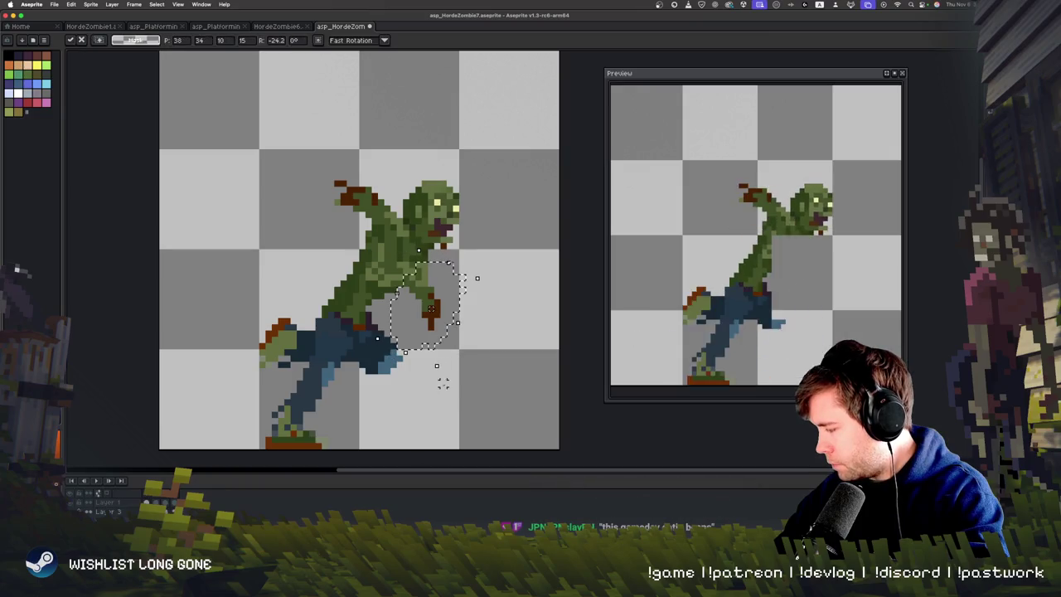
key(Return)
drag(472, 358, 447, 391)
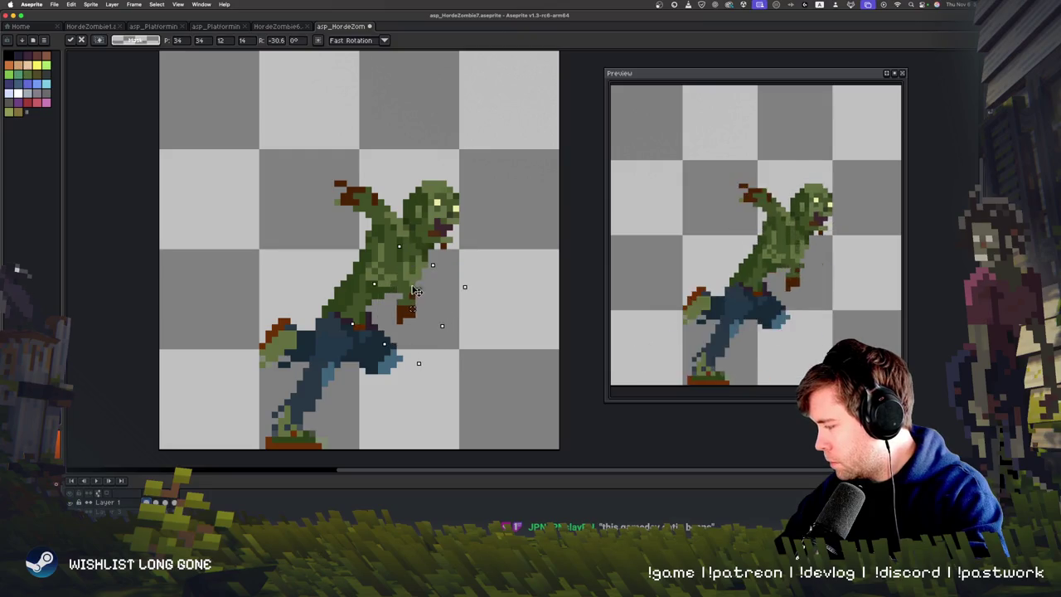
key(Return)
key(Return)
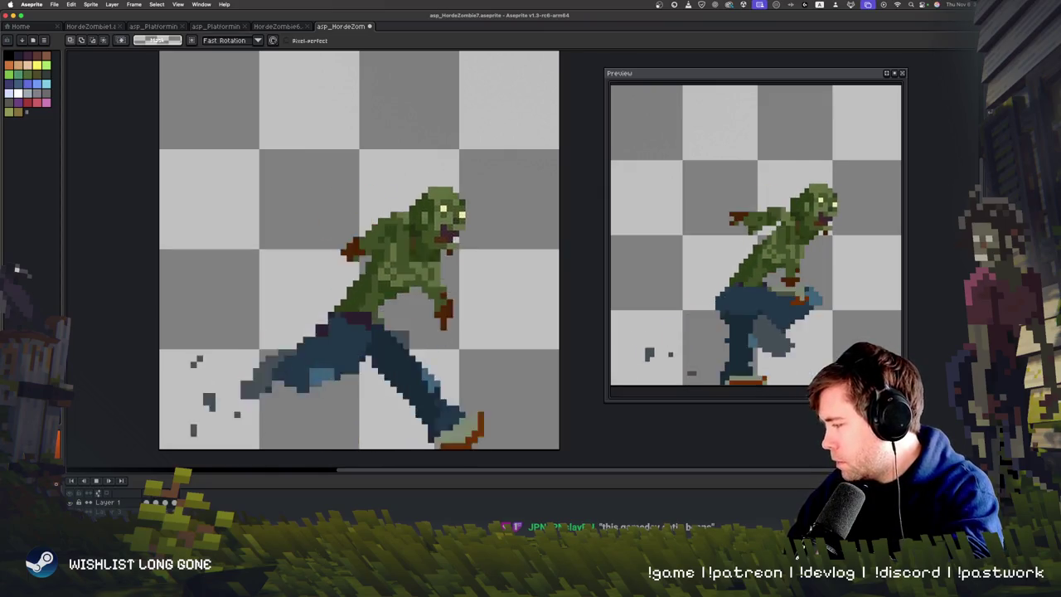
key(Return)
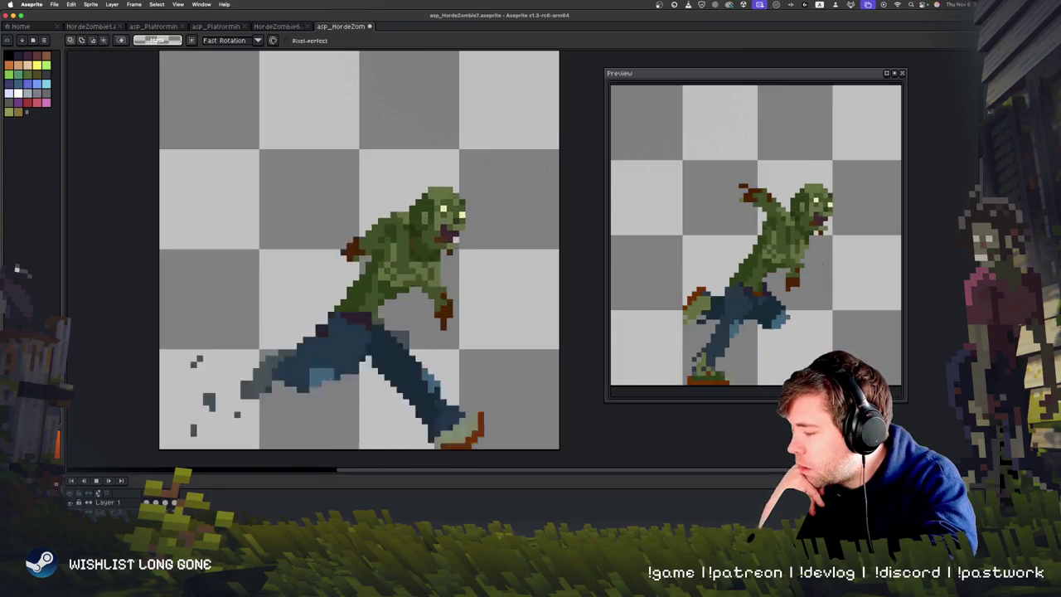
key(Return)
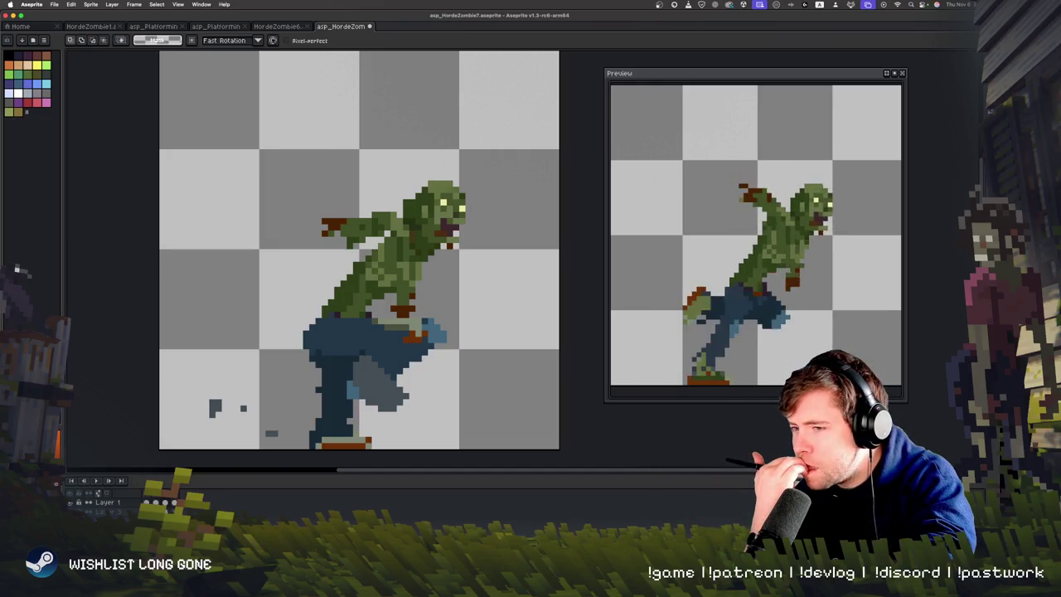
key(Return)
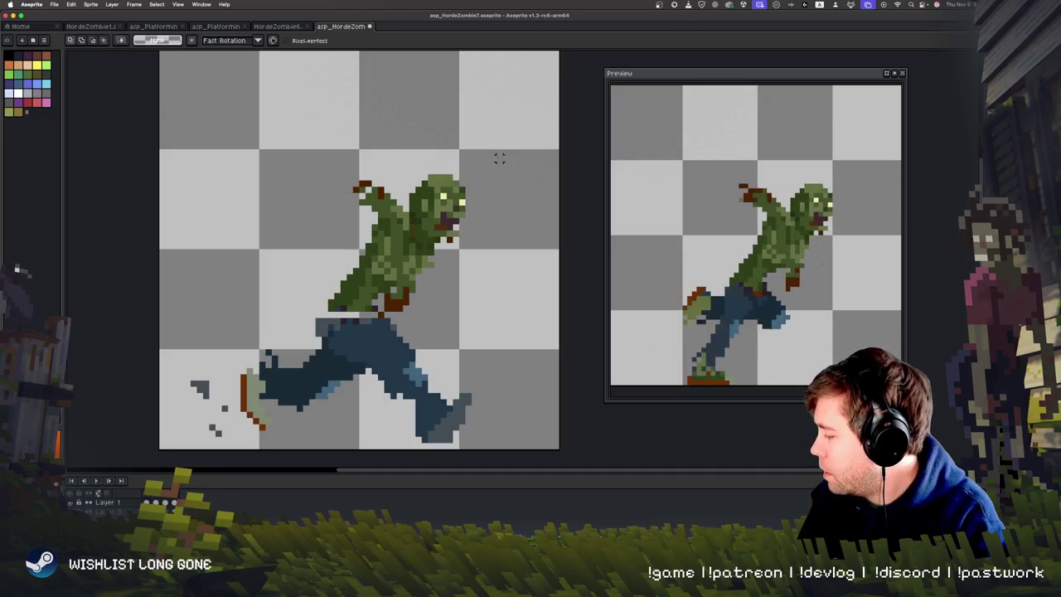
drag(474, 177, 419, 172)
Raise the zombie's head in this frame, fine-tuning it pixel by pixel.
drag(444, 207, 449, 187)
key(Down)
key(Left)
key(Return)
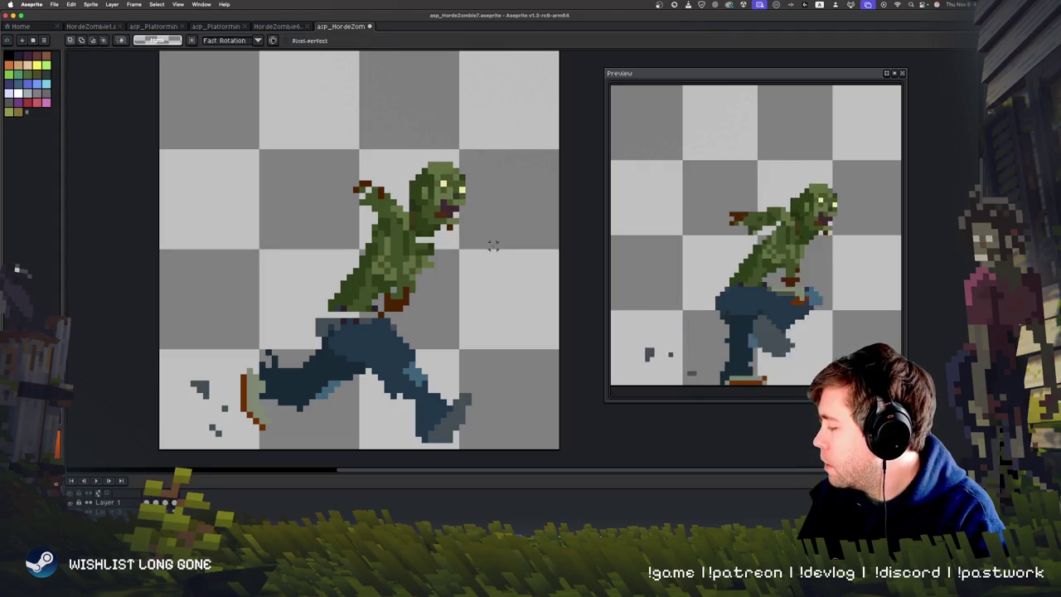
mouse_move(448, 207)
mouse_down()
mouse_move(396, 151)
mouse_move(501, 174)
mouse_move(452, 206)
mouse_up()
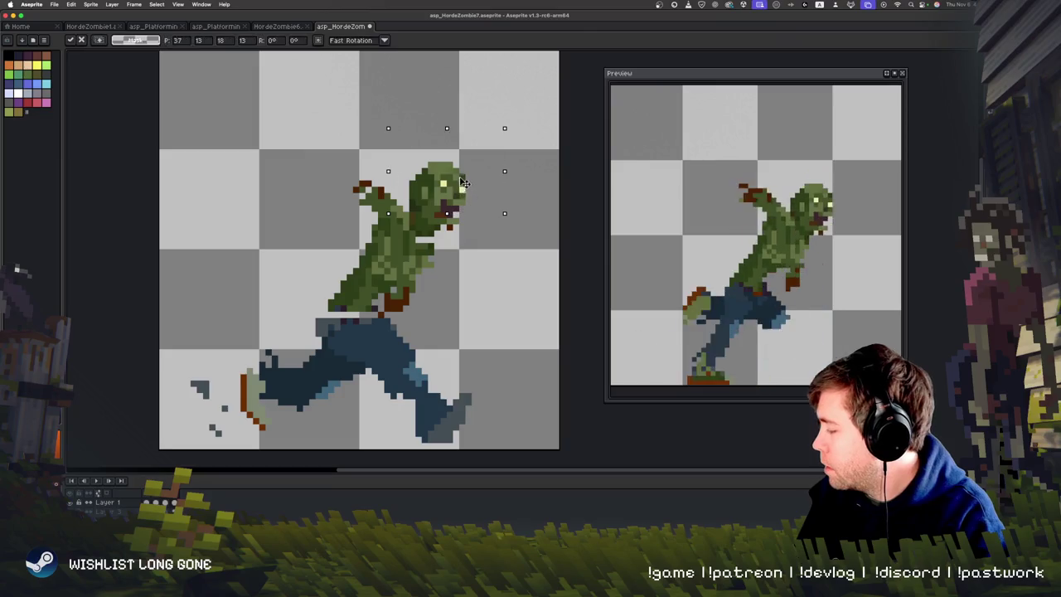
key(Up)
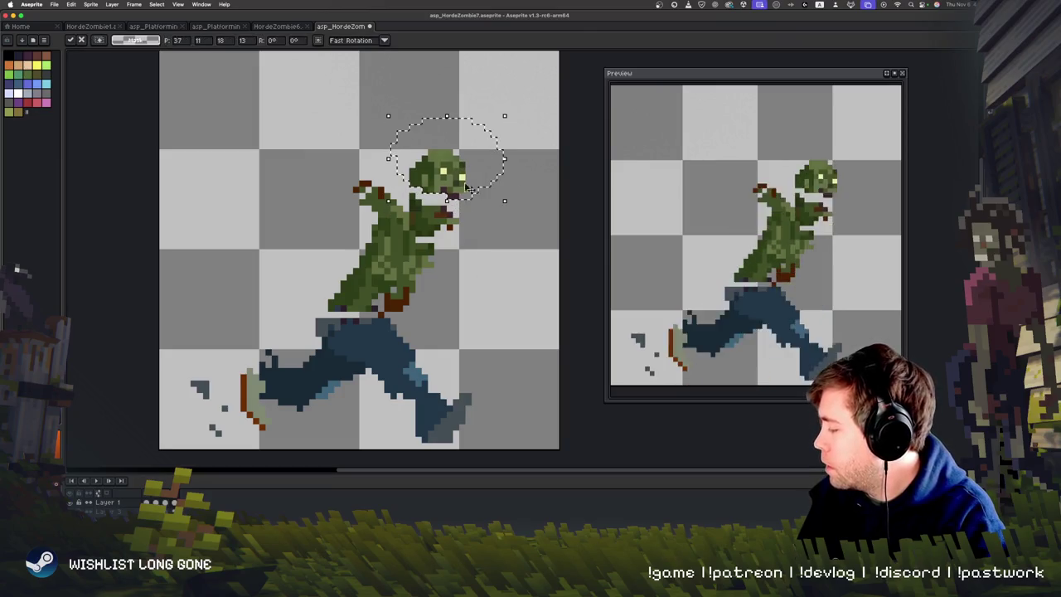
key(Return)
key(Right)
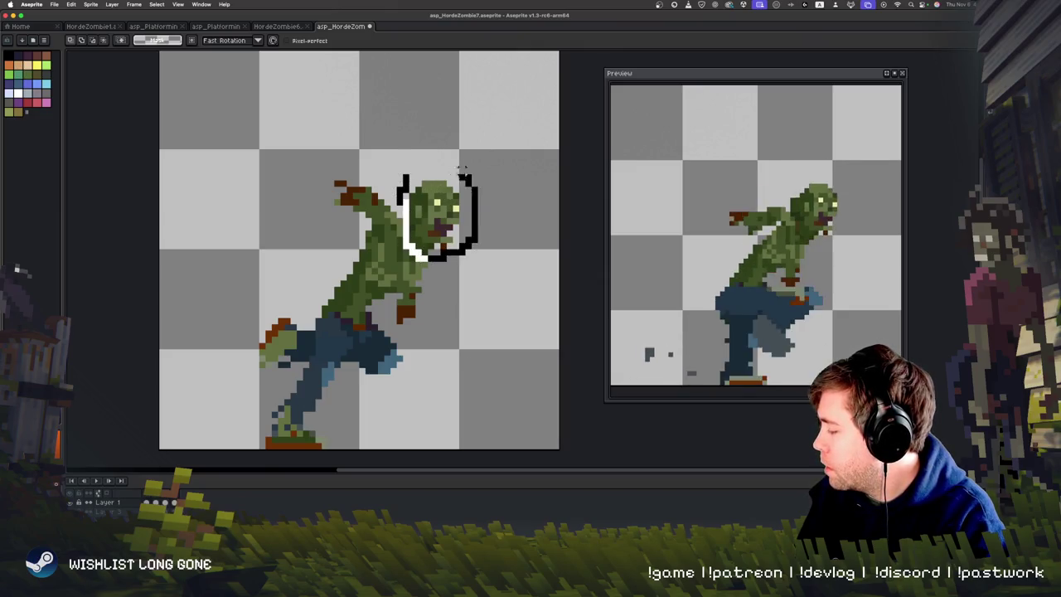
Reselect and shift the head slightly upward in the next frame.
drag(462, 168, 415, 161)
key(ctrl+d)
mouse_move(389, 207)
mouse_down()
mouse_move(431, 149)
mouse_move(465, 178)
mouse_up()
key(ctrl+d)
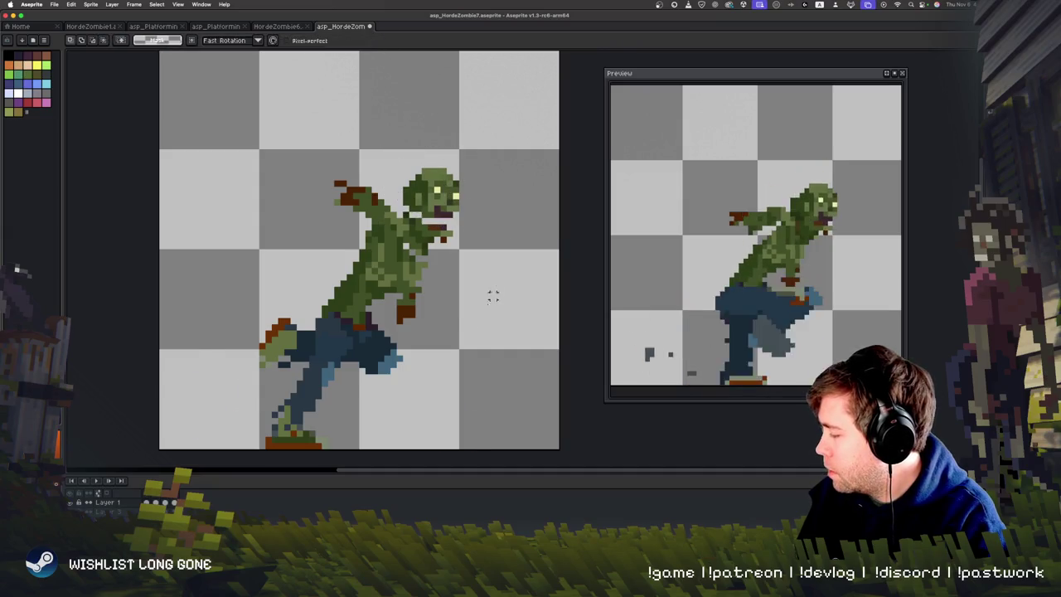
key(Right)
key(Right)
key(Right)
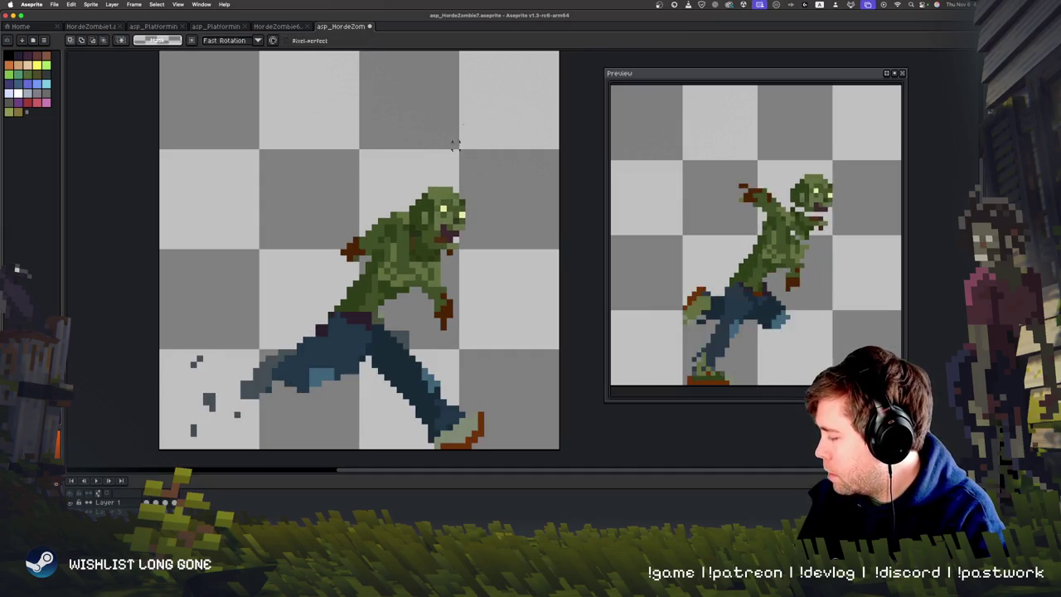
Move the head in the long-stride frame and play the animation to check the bob.
mouse_move(423, 176)
mouse_down()
mouse_move(413, 222)
mouse_move(491, 217)
mouse_move(439, 157)
mouse_up()
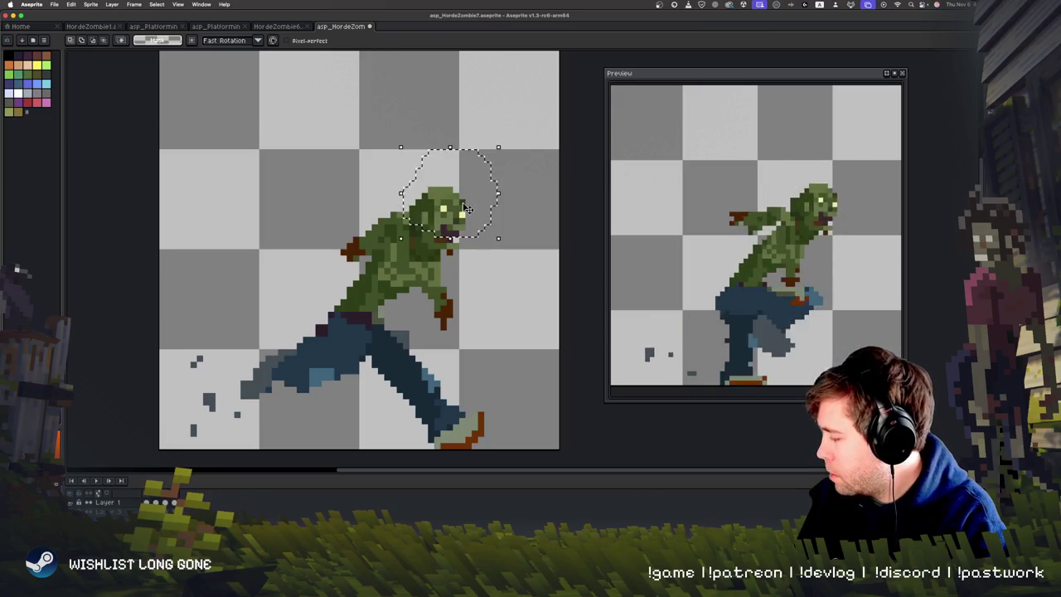
click(466, 215)
key(ctrl+d)
key(Right)
key(Right)
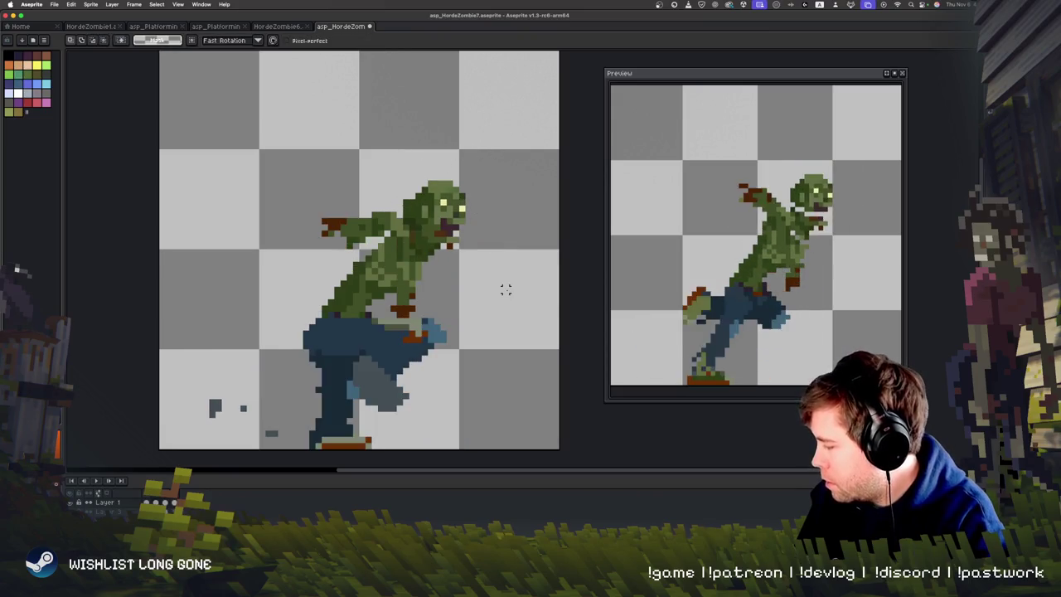
key(Return)
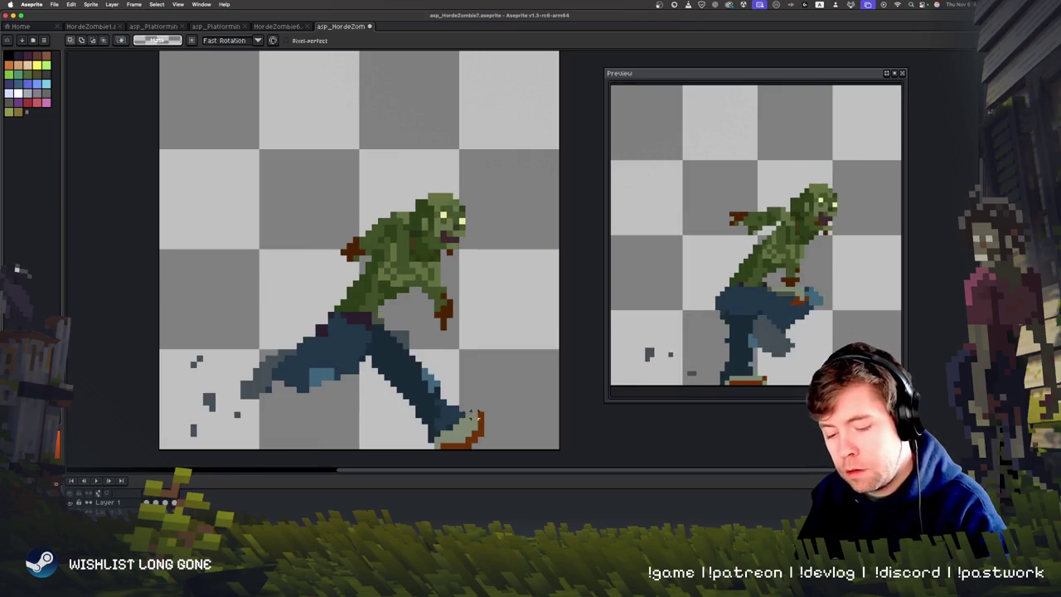
Sample the zombie's green skin colour for the Pencil and toggle playback to review.
key(i)
click(421, 194)
key(b)
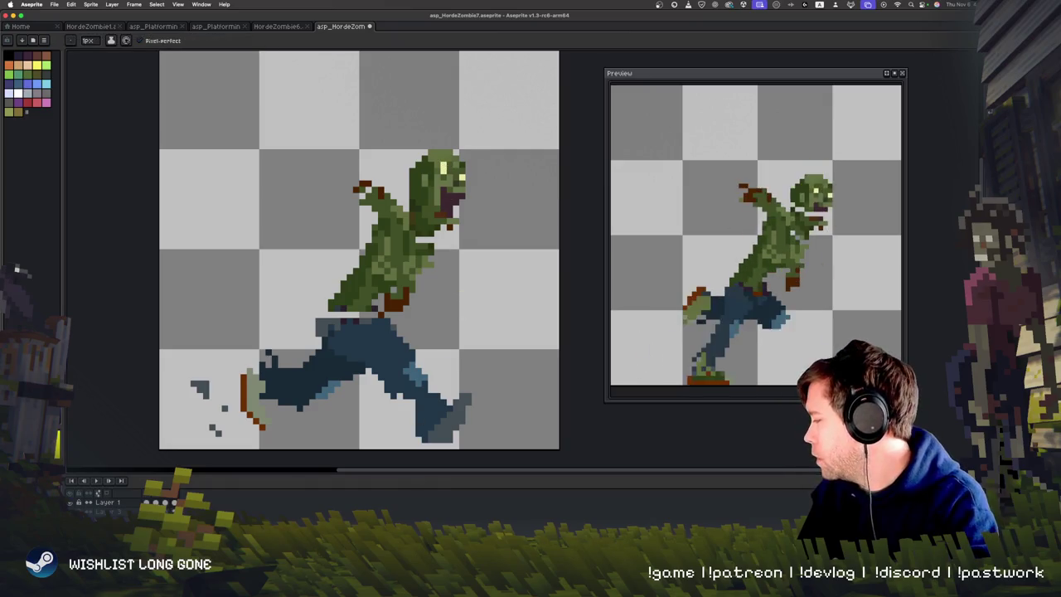
key(Return)
key(Return)
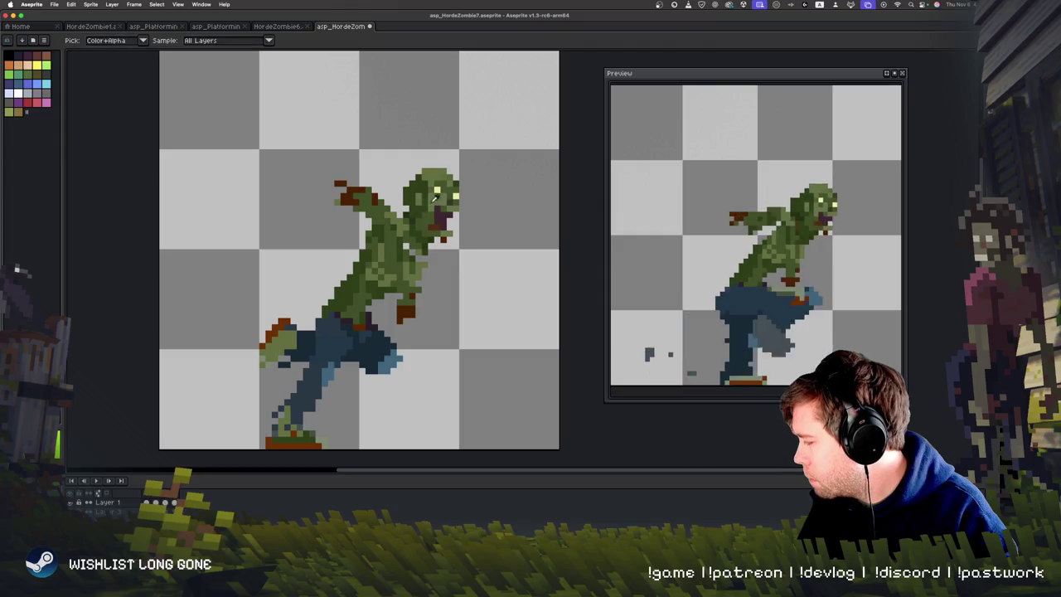
key(Return)
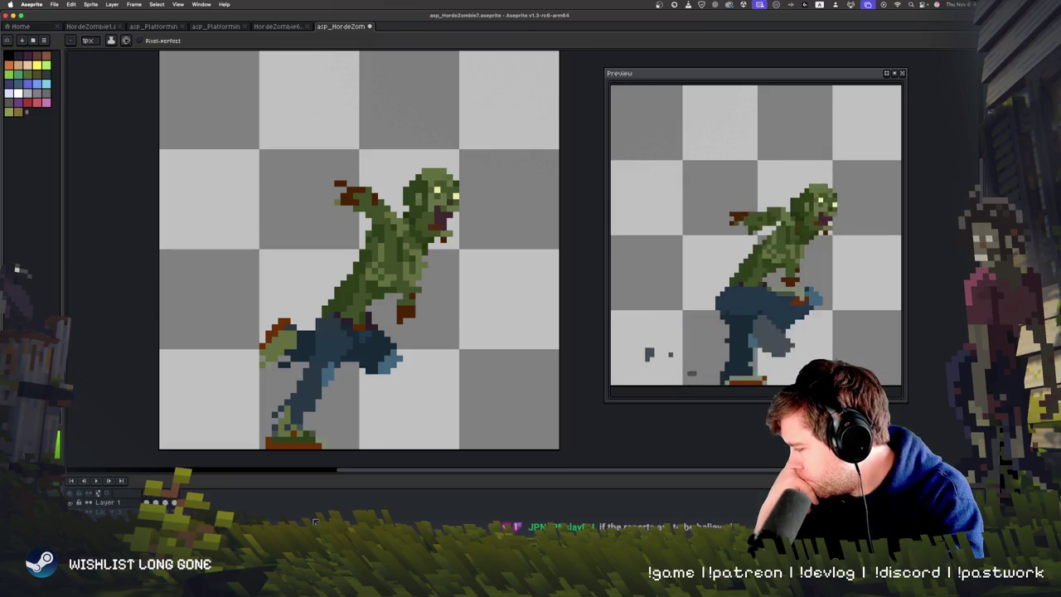
key(Return)
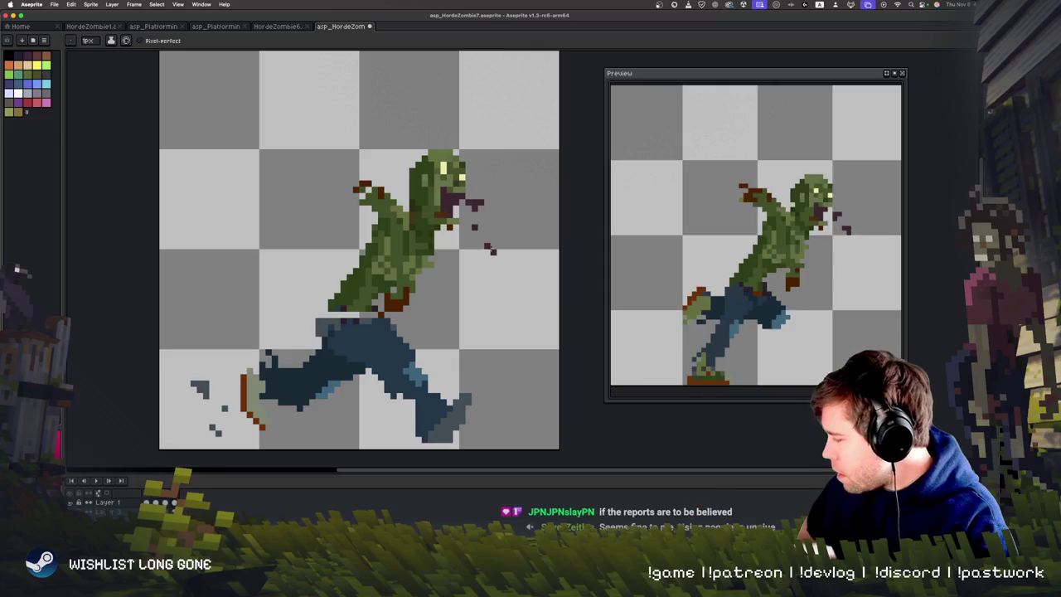
Step forward two frames and play the run animation several times to review the spatter.
key(Right)
key(Right)
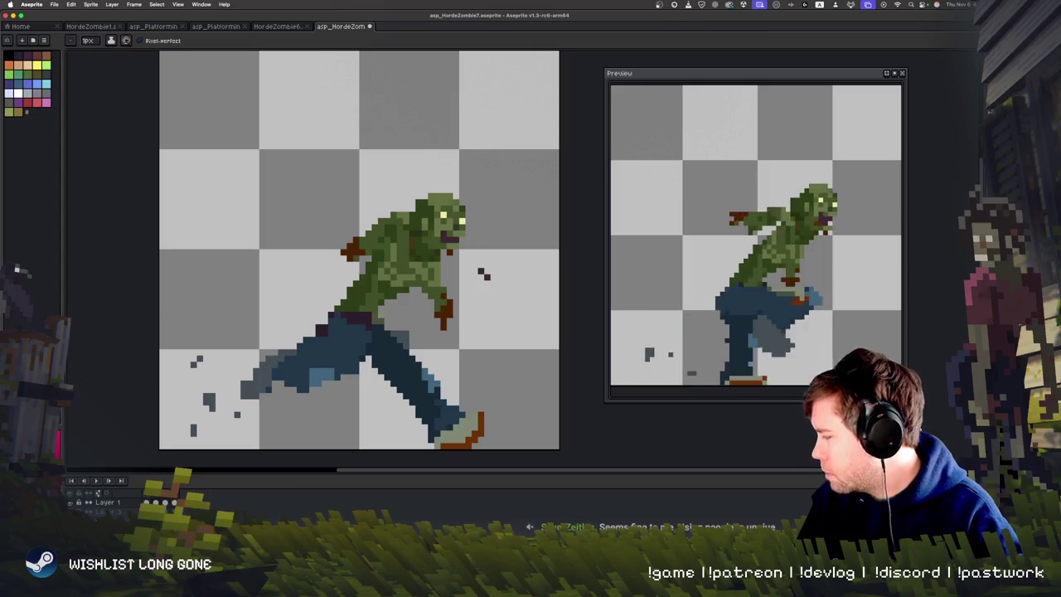
key(Return)
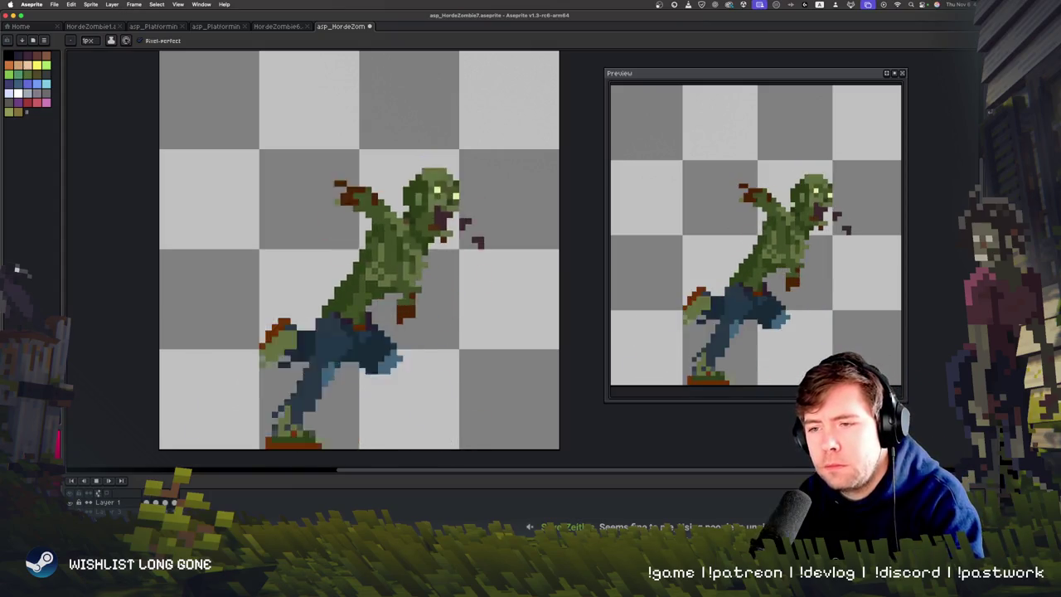
key(Return)
key(Return)
key(Return)
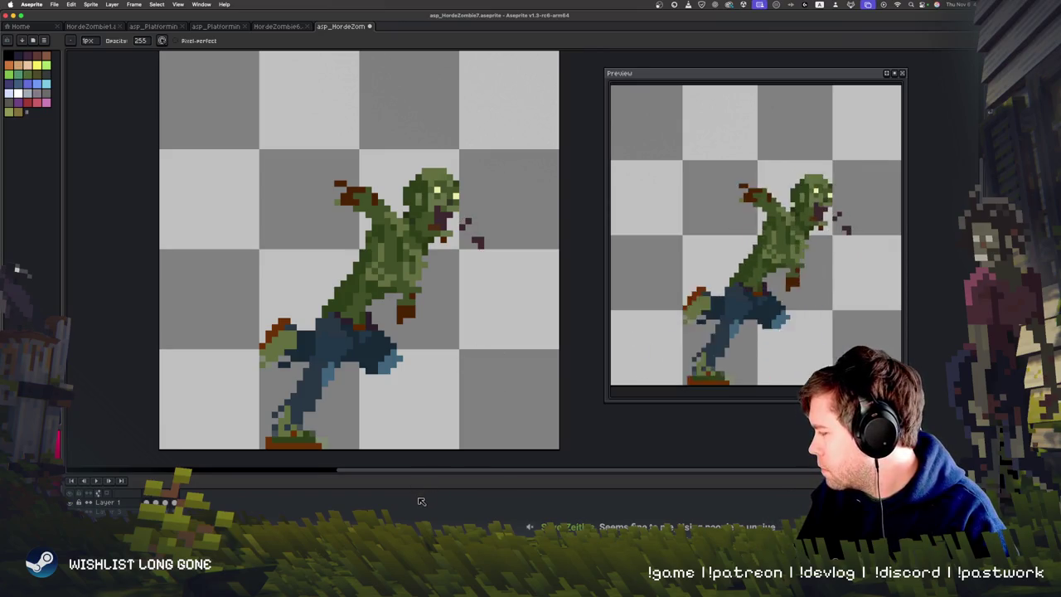
key(Return)
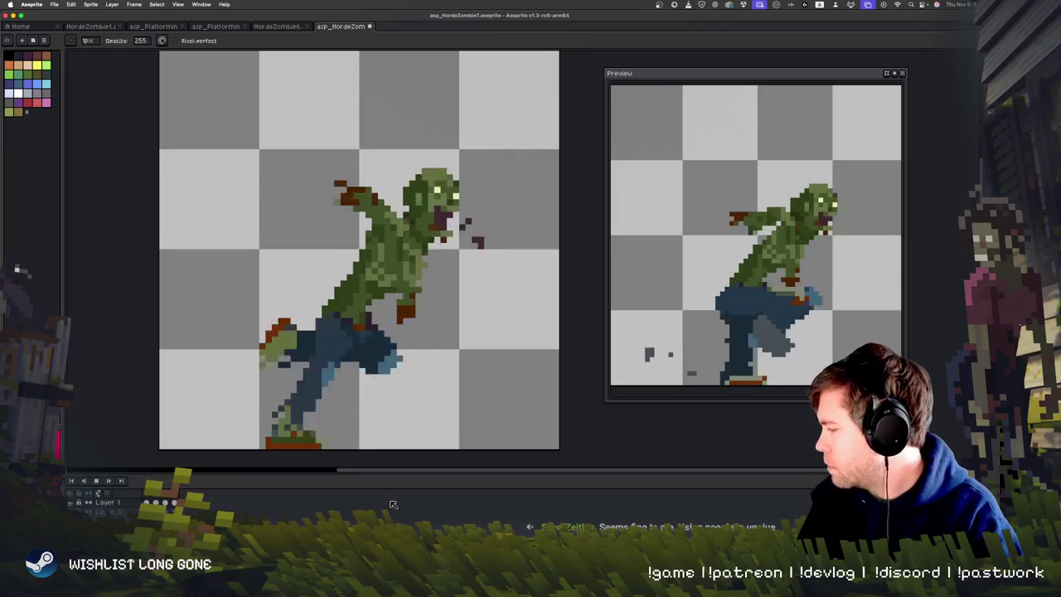
key(Return)
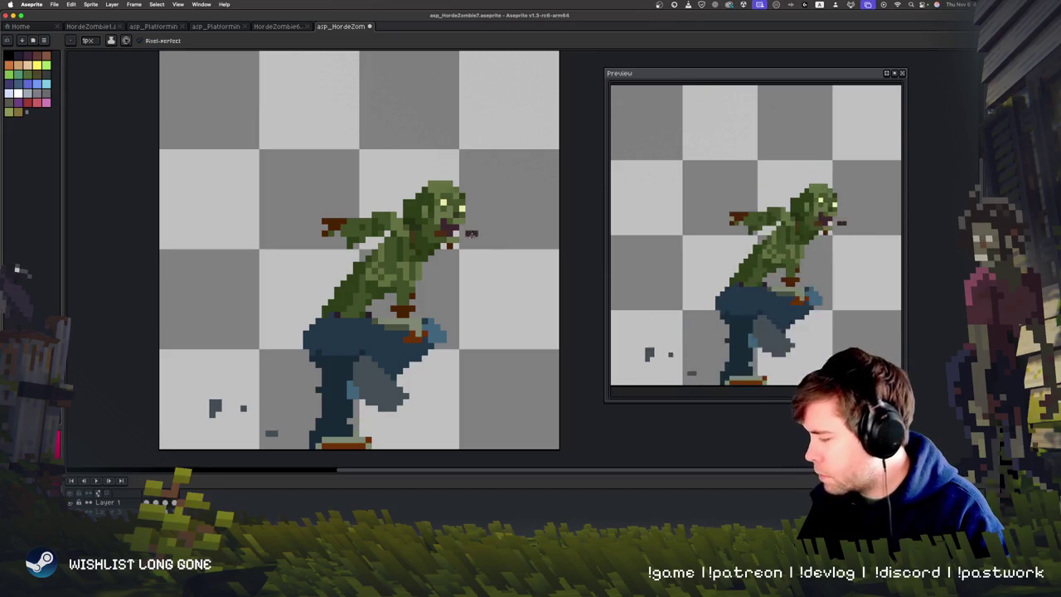
key(Return)
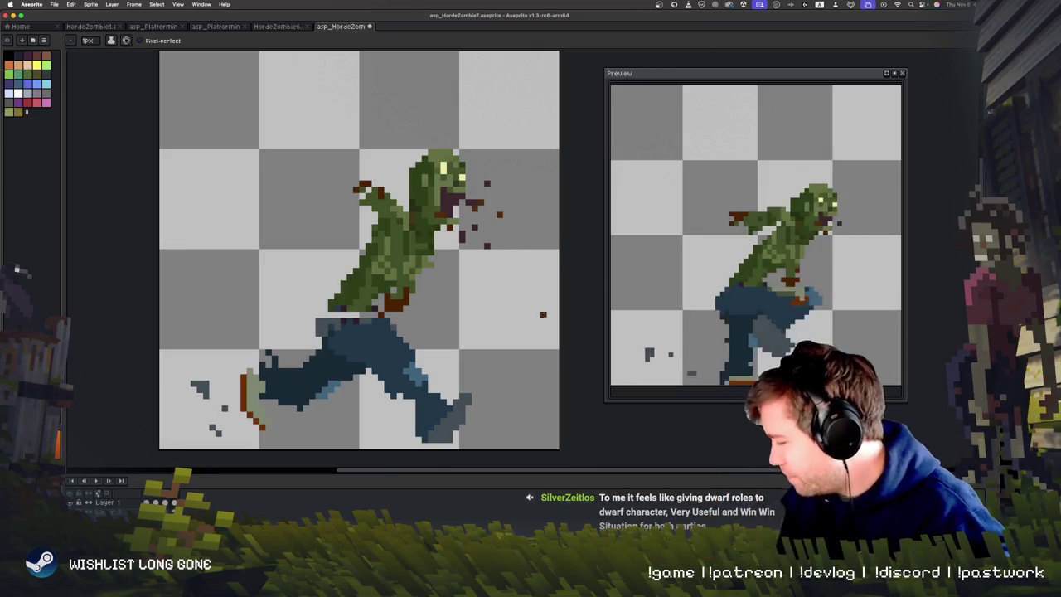
key(Return)
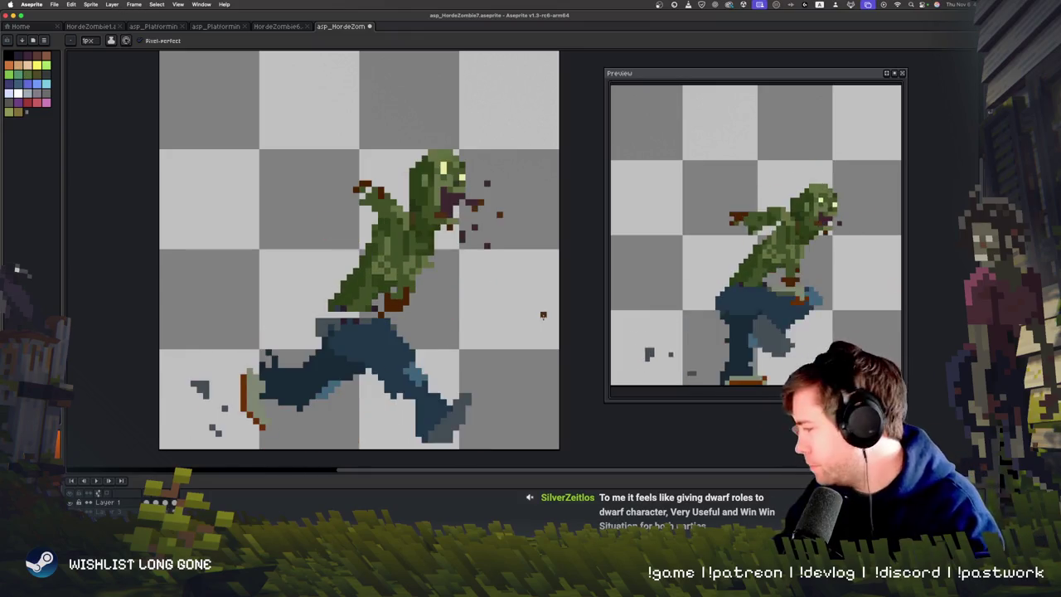
Draw dark-red drool drips below the mouth on two frames, undoing the crouched-frame drip.
key(v)
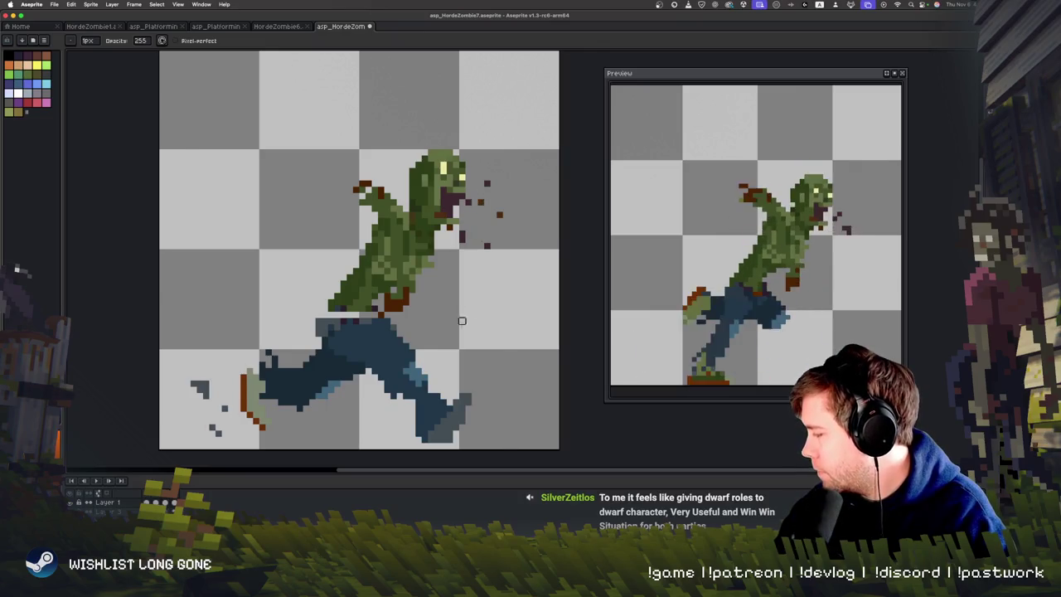
key(b)
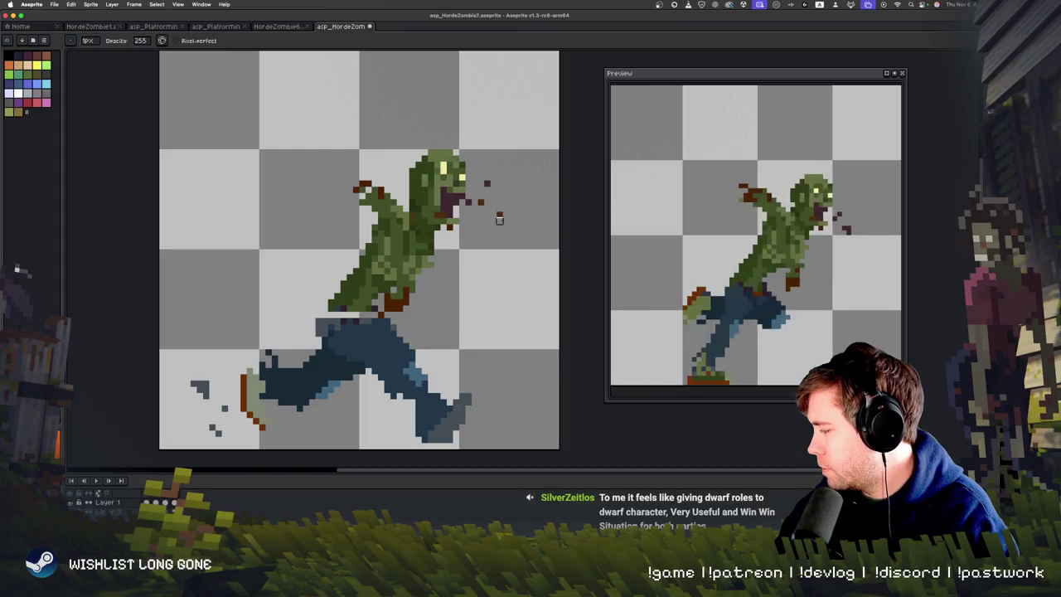
key(e)
drag(462, 219, 462, 242)
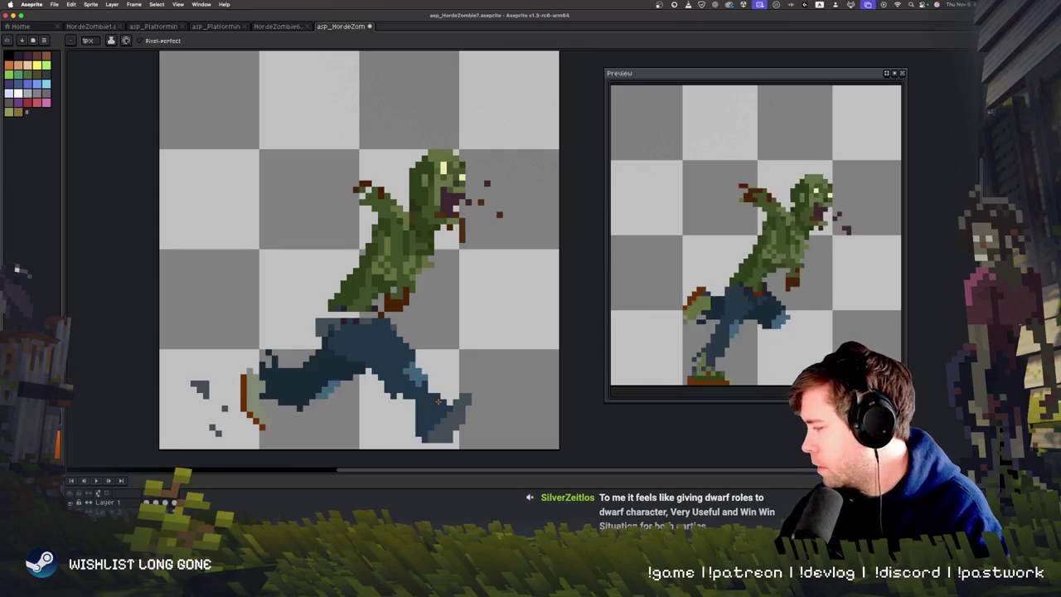
key(period)
drag(455, 244, 455, 274)
key(ctrl+z)
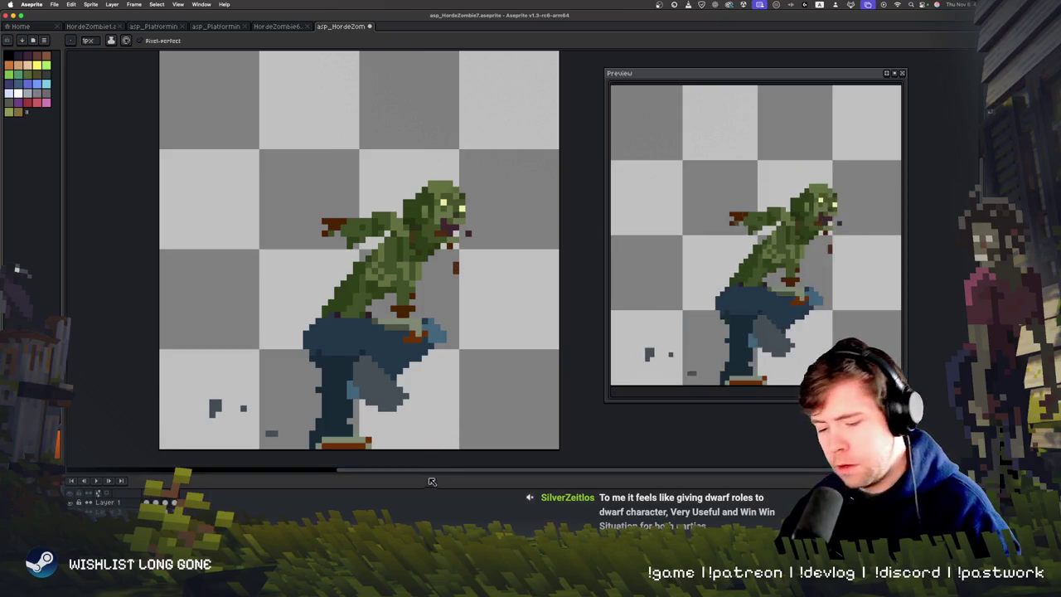
Compare neighbouring frames, then add a blood speck beside the arm on the crouching-kick frame.
key(period)
key(period)
key(period)
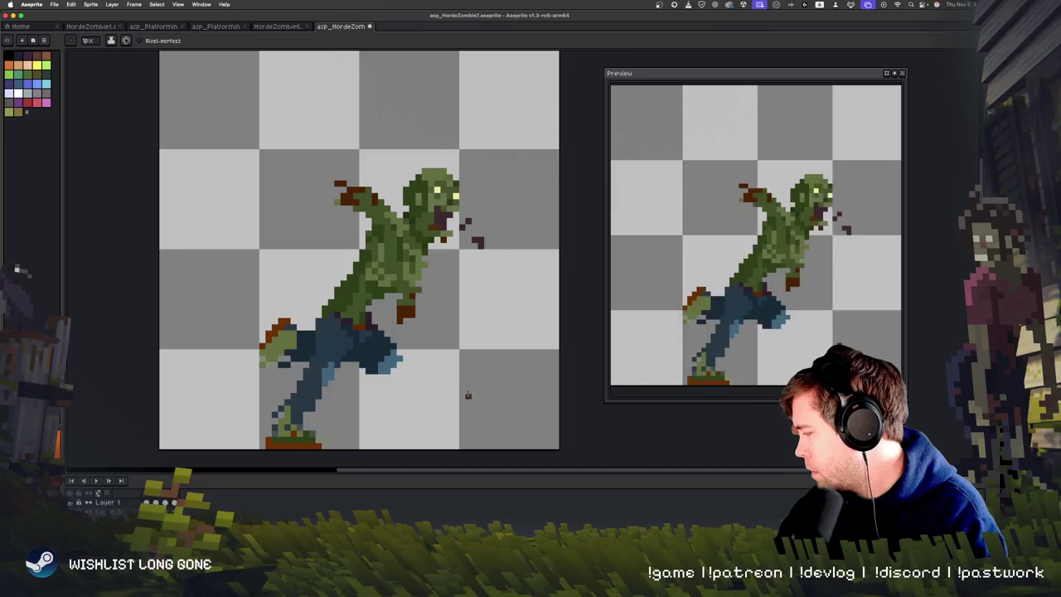
key(period)
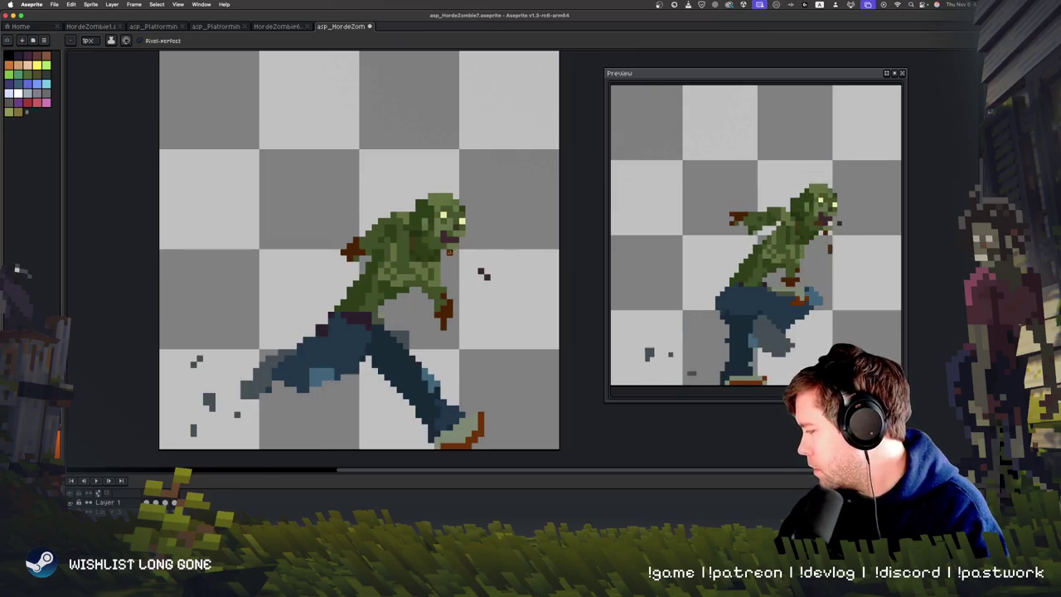
key(period)
key(comma)
key(period)
key(comma)
key(period)
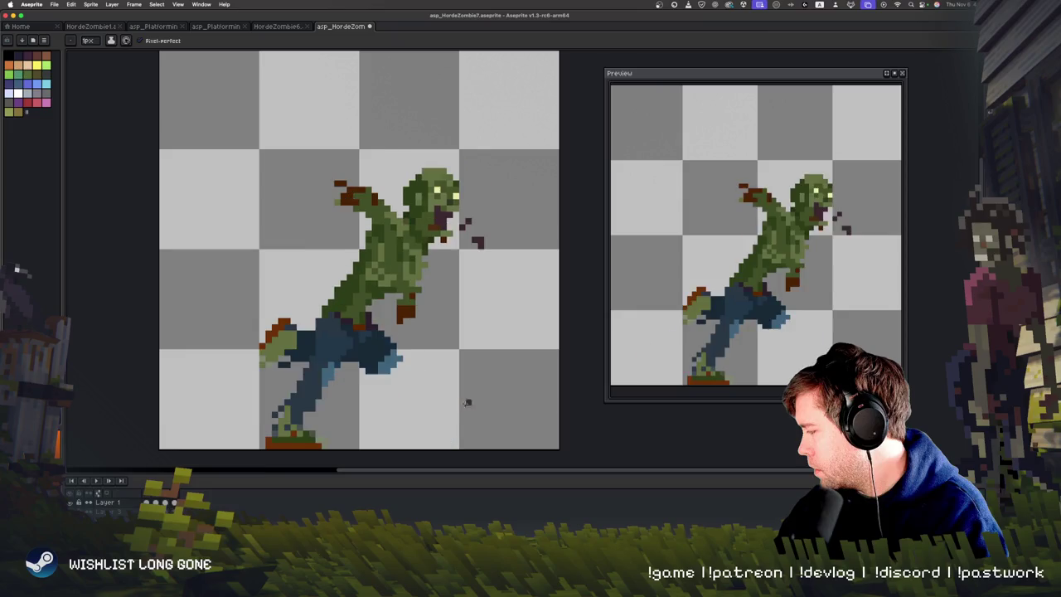
drag(452, 277, 445, 289)
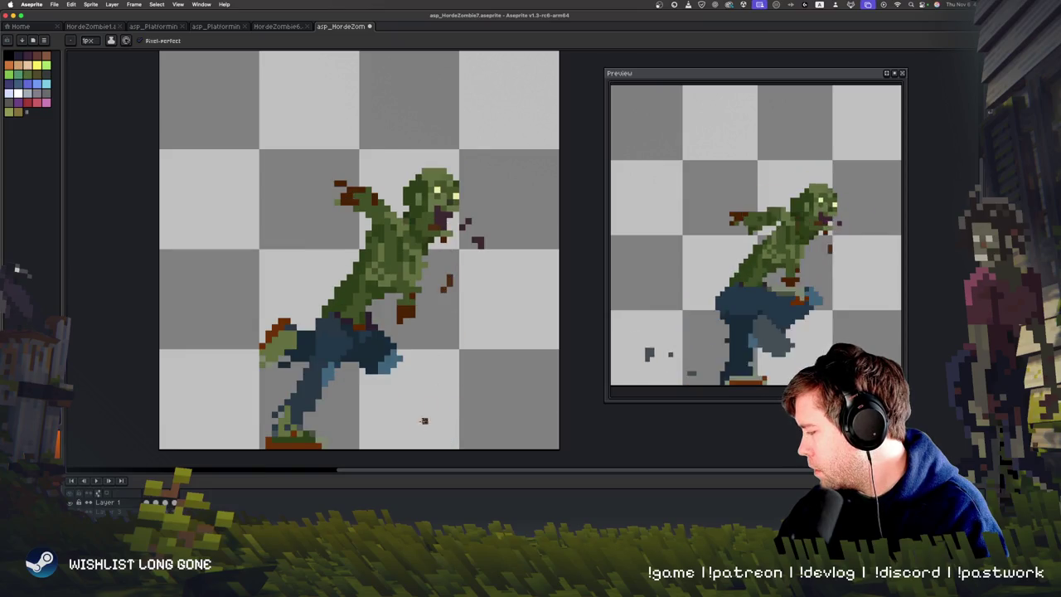
Try a brown blood pixel left of the arm on the running frame, undo it, and replay.
key(comma)
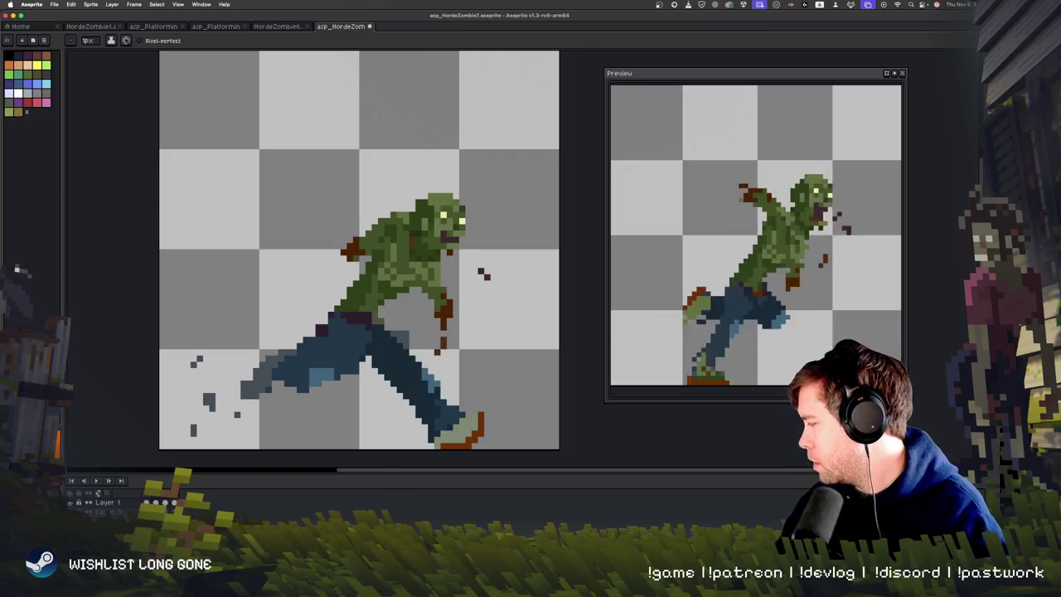
click(327, 279)
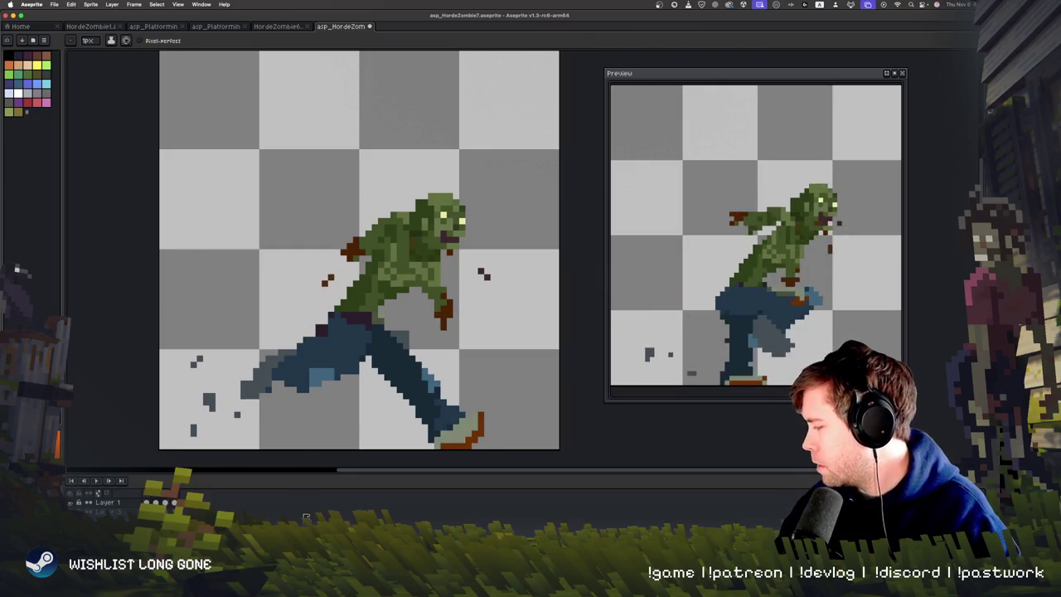
key(ctrl+z)
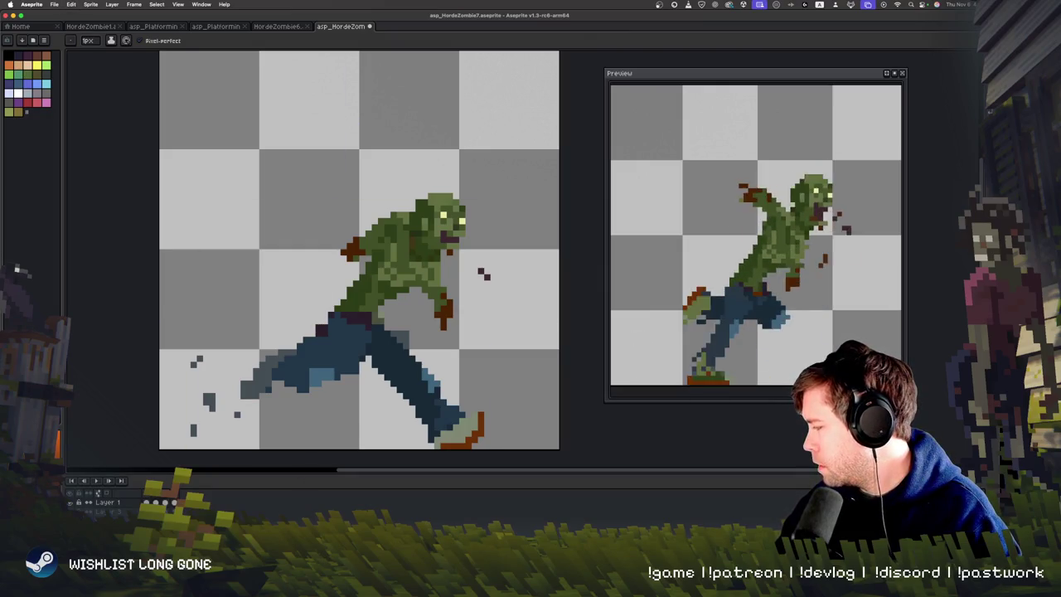
key(Return)
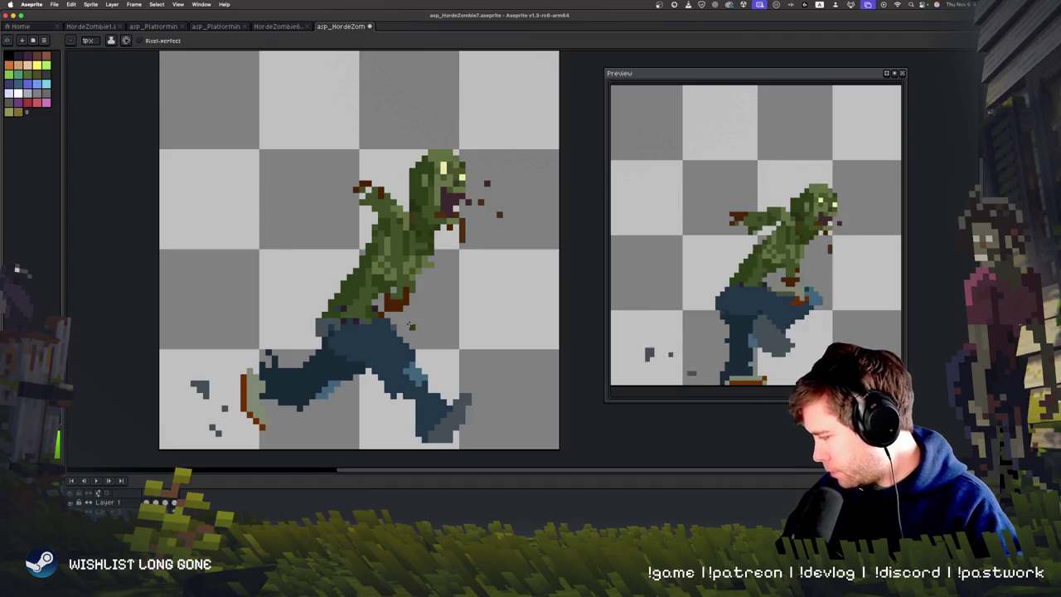
scroll(410, 325, down, 1)
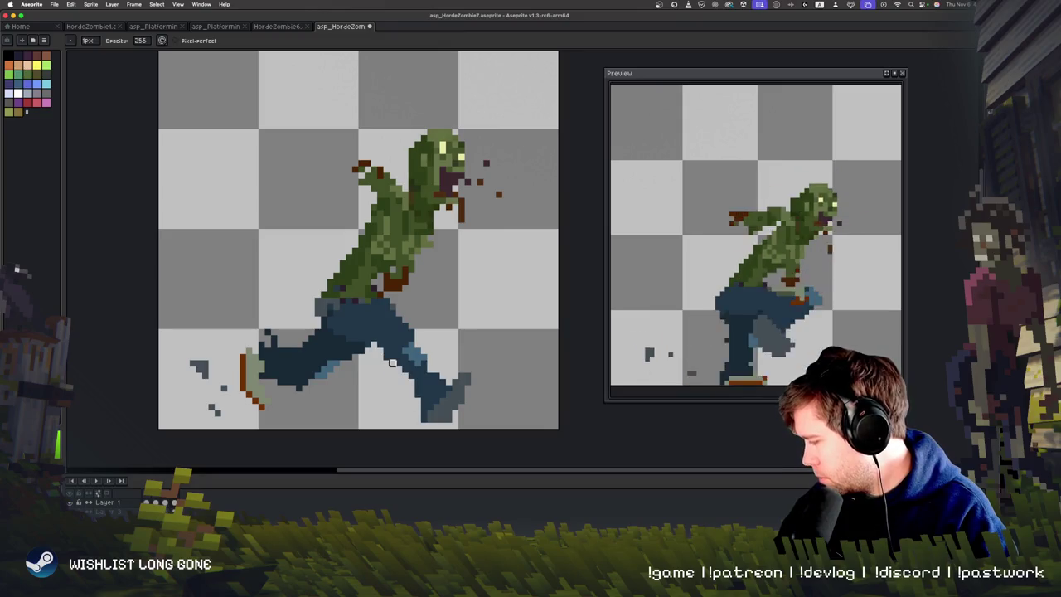
key(Right)
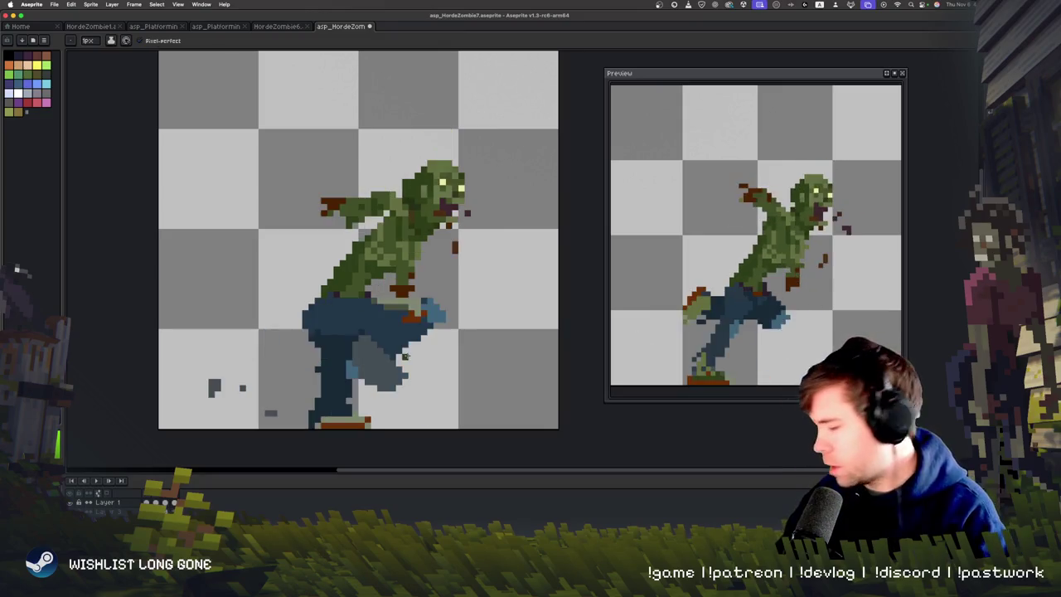
key(Right)
key(Right)
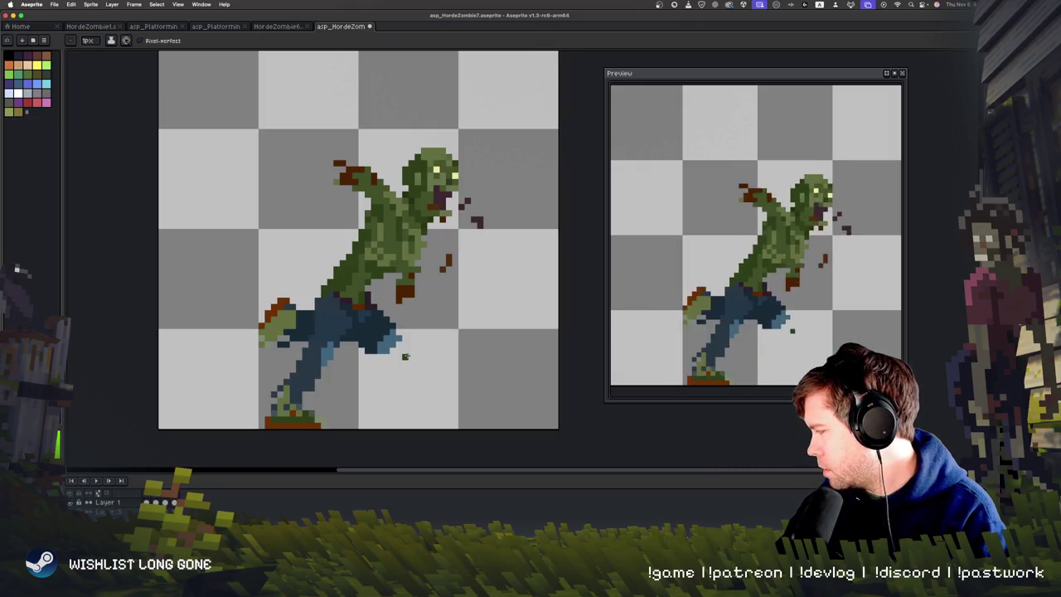
key(Right)
key(Right)
key(Right)
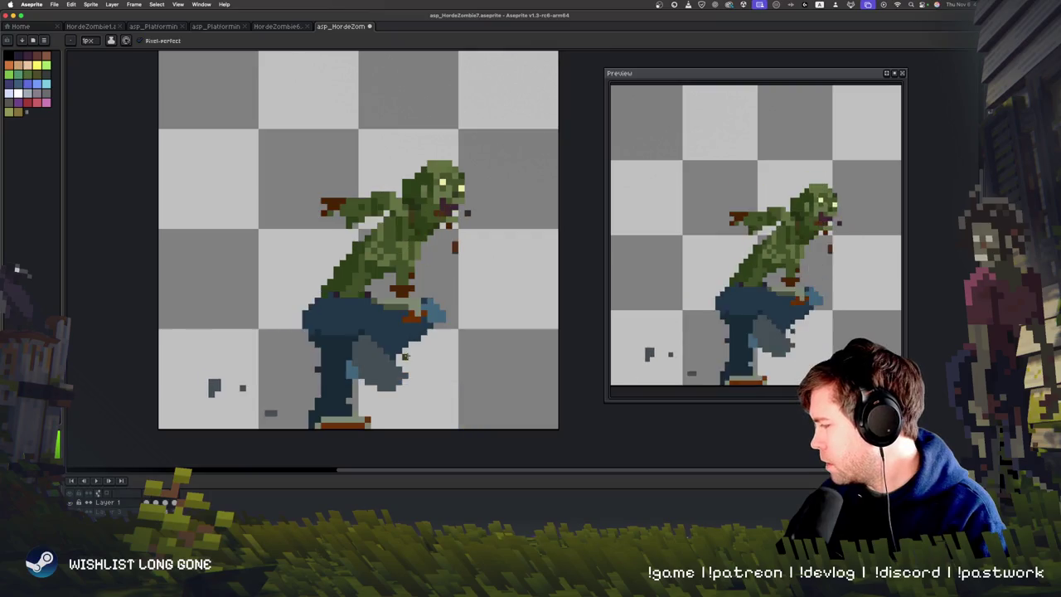
key(Right)
key(Left)
key(Right)
key(alt)
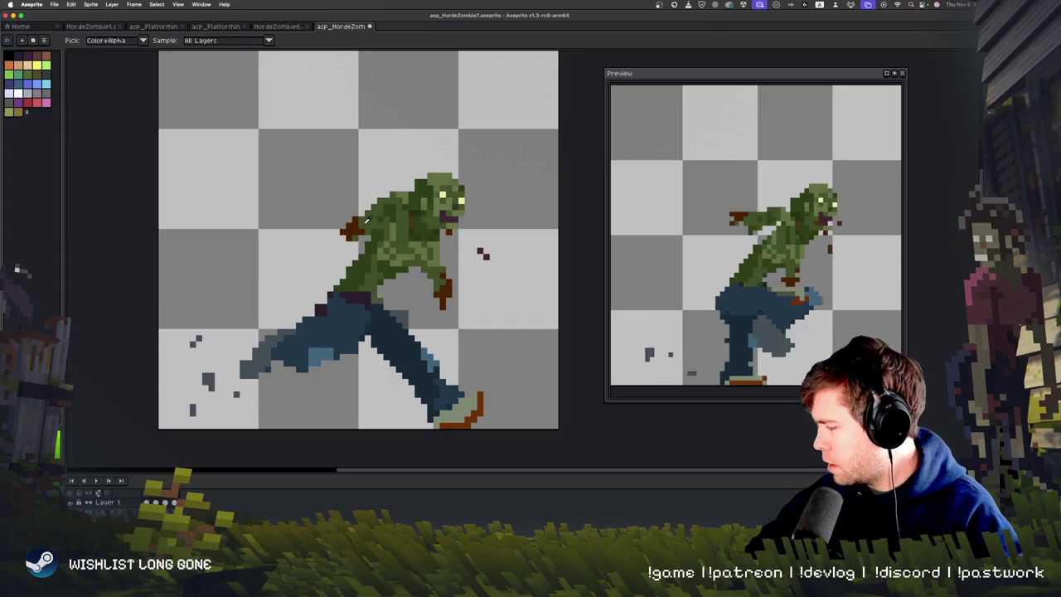
alt+click(343, 214)
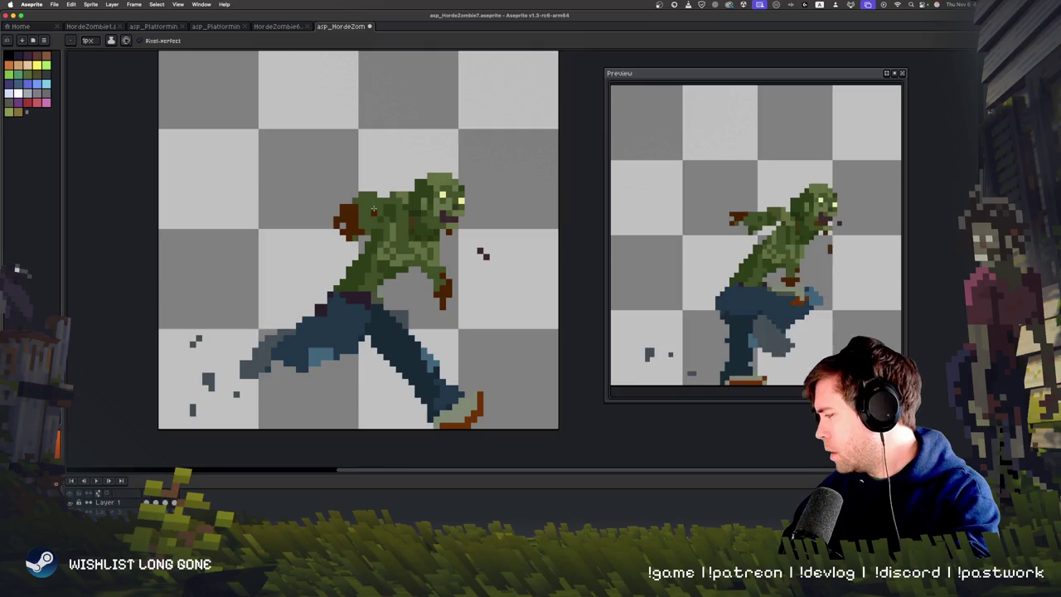
key(Return)
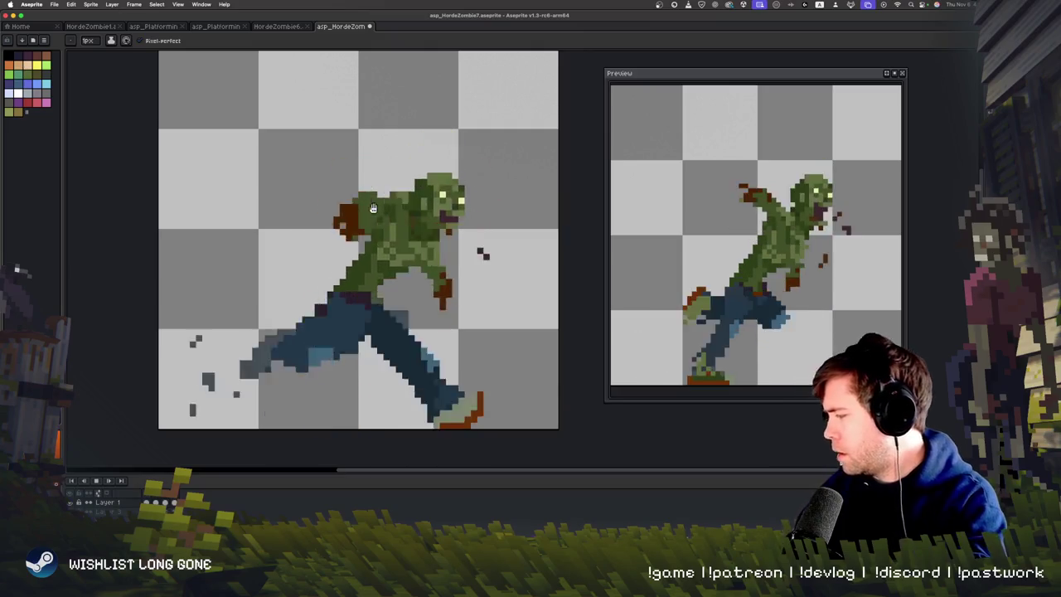
key(Return)
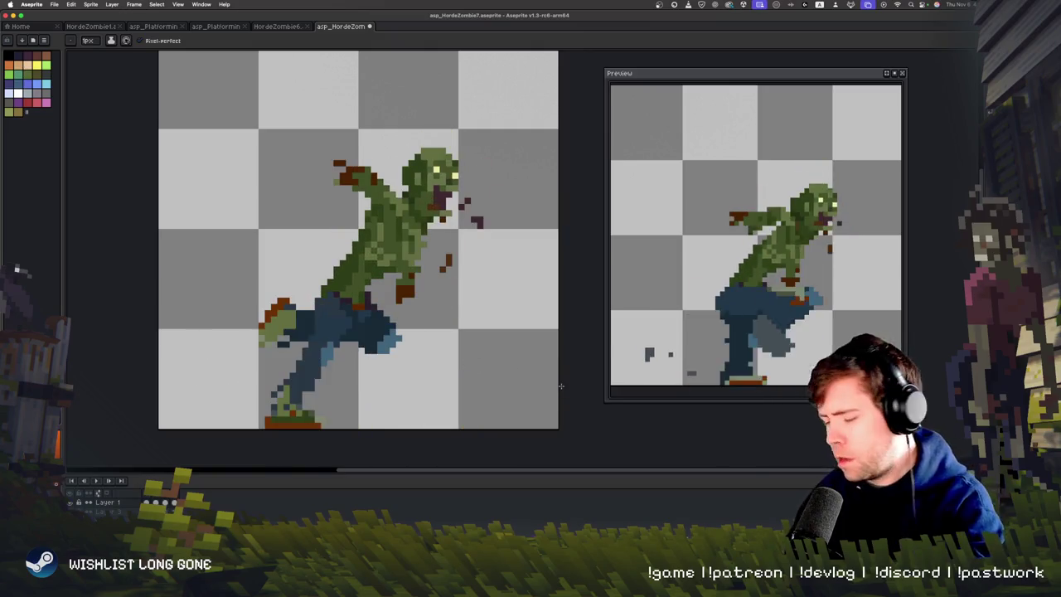
key(Left)
key(Right)
key(Right)
key(Right)
key(Right)
key(Right)
key(Left)
key(Right)
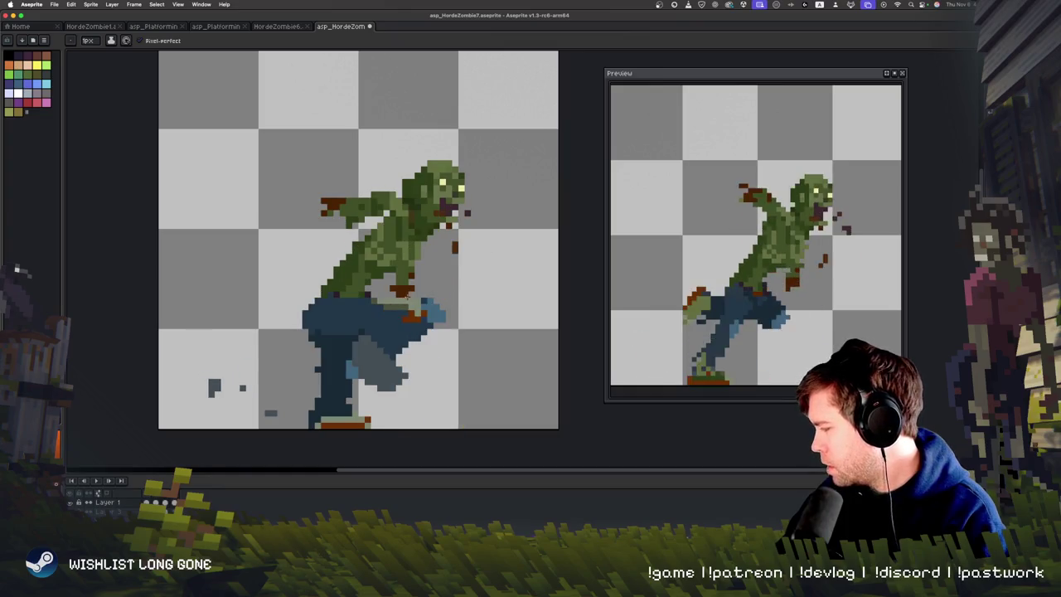
key(Right)
key(Right)
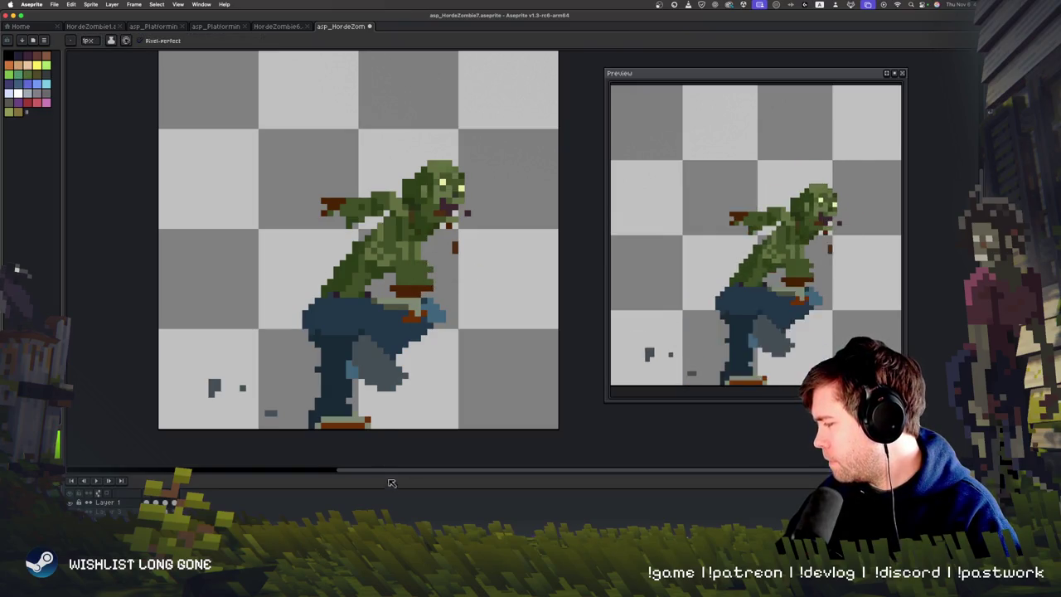
key(Return)
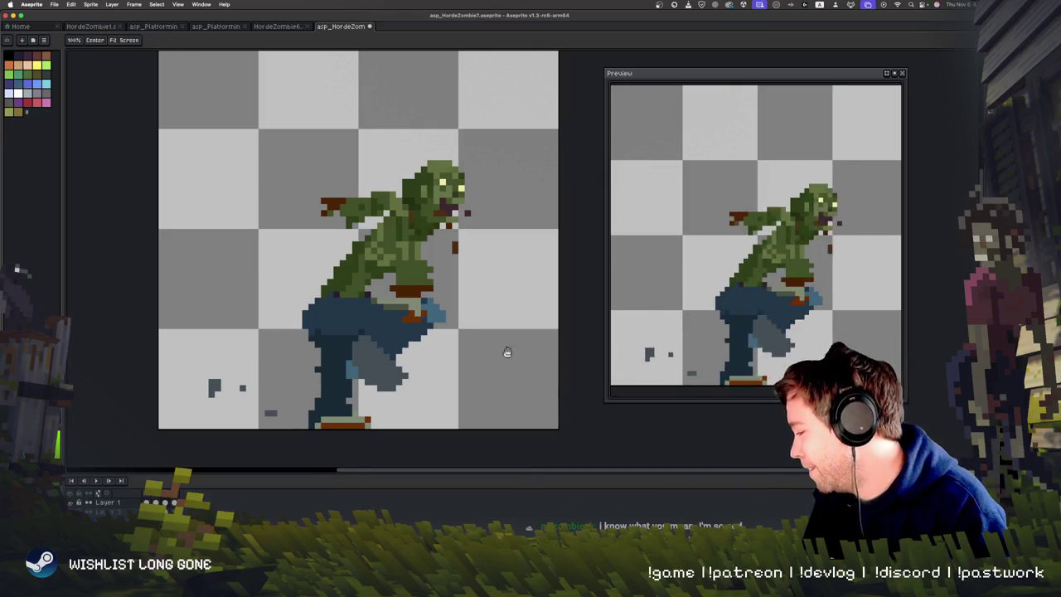
Extend the dark blue trouser edge on the leg with the pencil.
scroll(453, 470, down, 1)
scroll(453, 464, up, 2)
key(b)
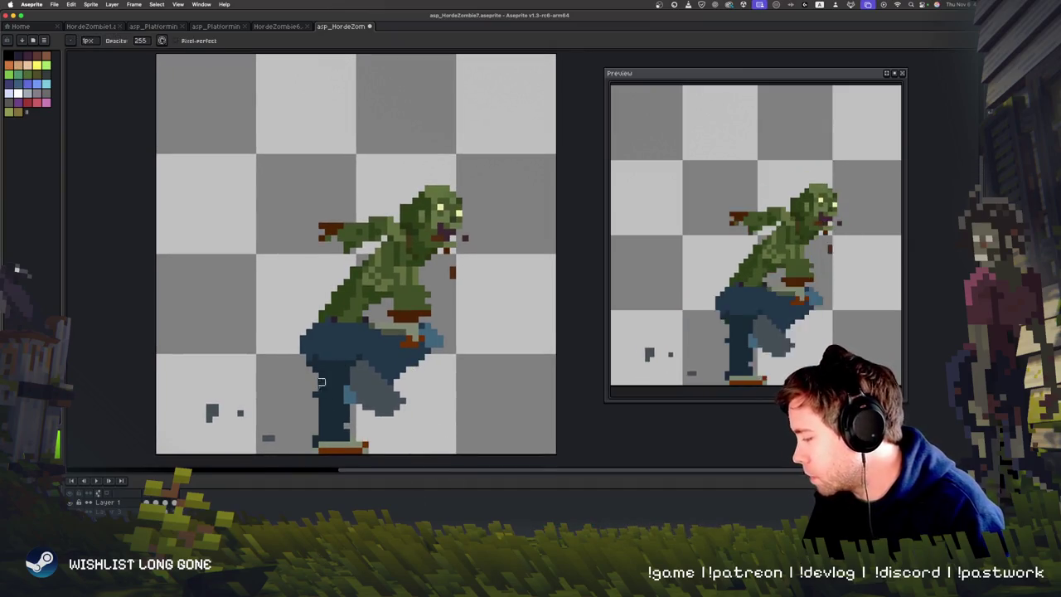
click(309, 344)
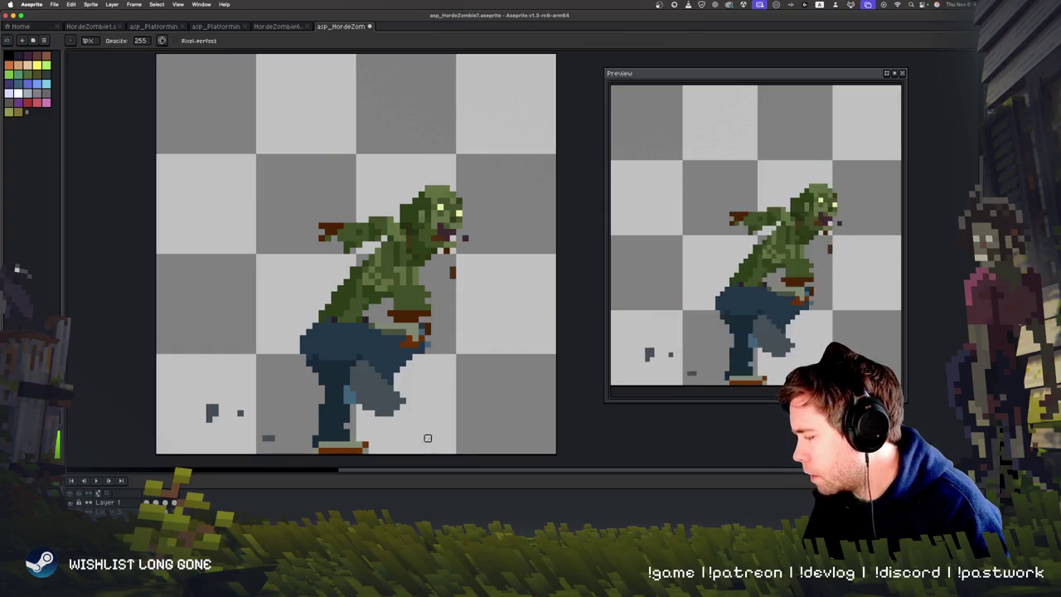
Flip between the crouched and extended-leg frames to compare the trouser edge.
key(Right)
key(Left)
key(Right)
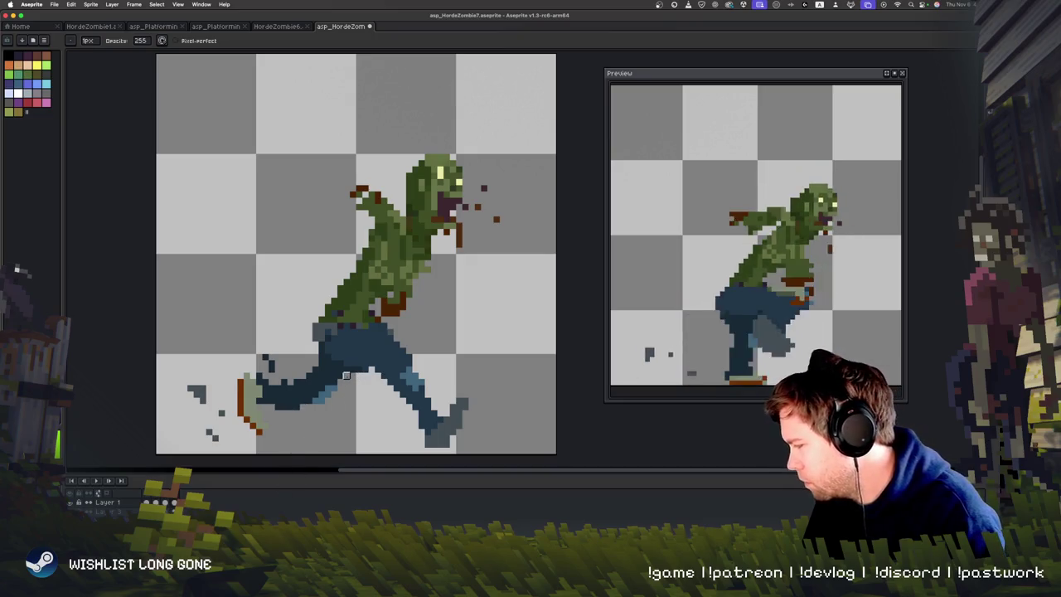
key(Right)
key(Left)
key(Right)
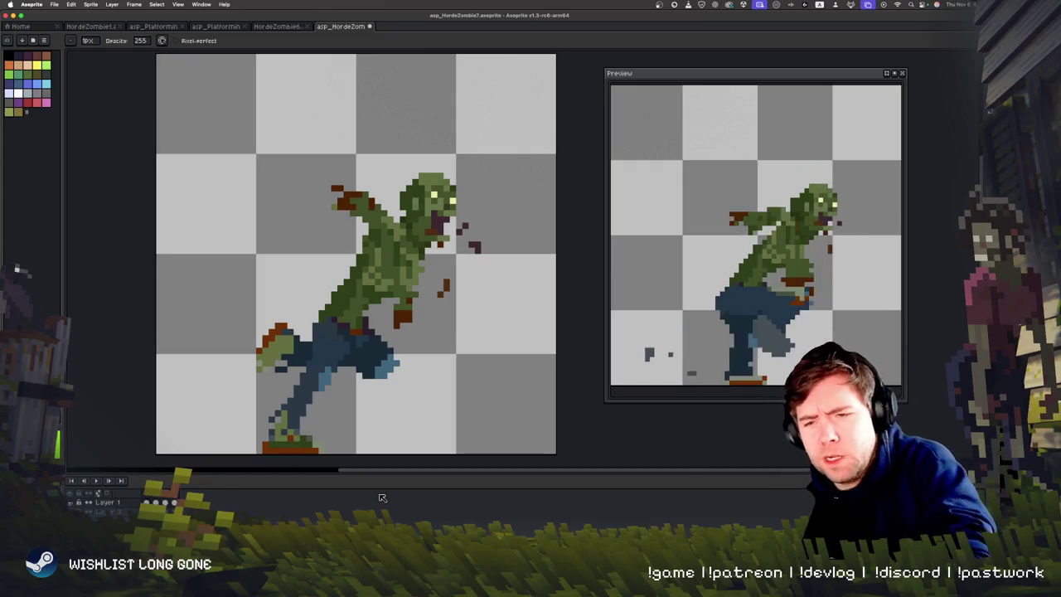
key(Right)
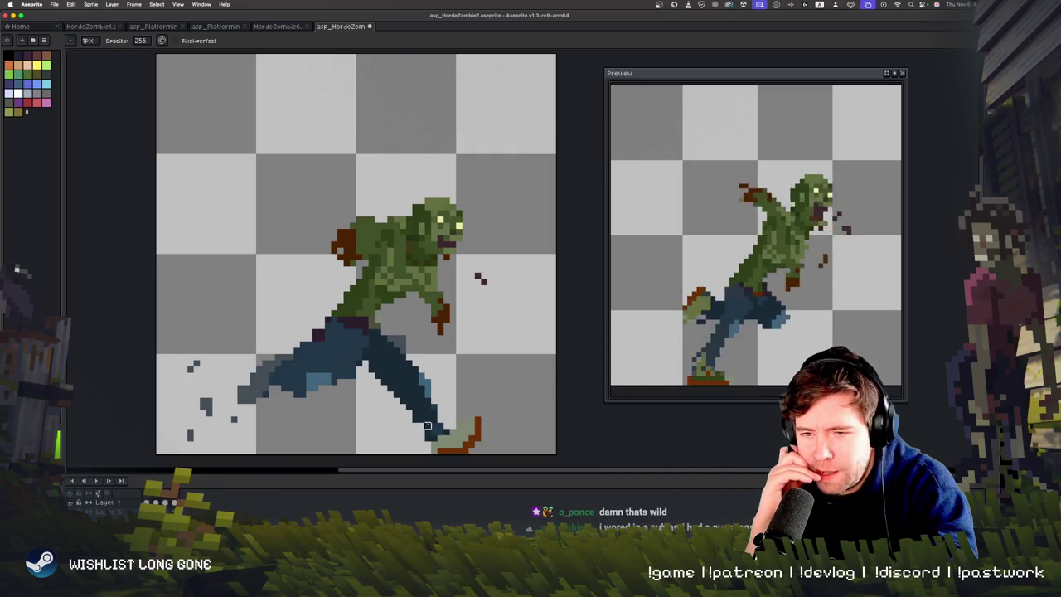
Flip to the neighbouring frame and back to settle on the wide-stride frame.
key(Left)
key(Right)
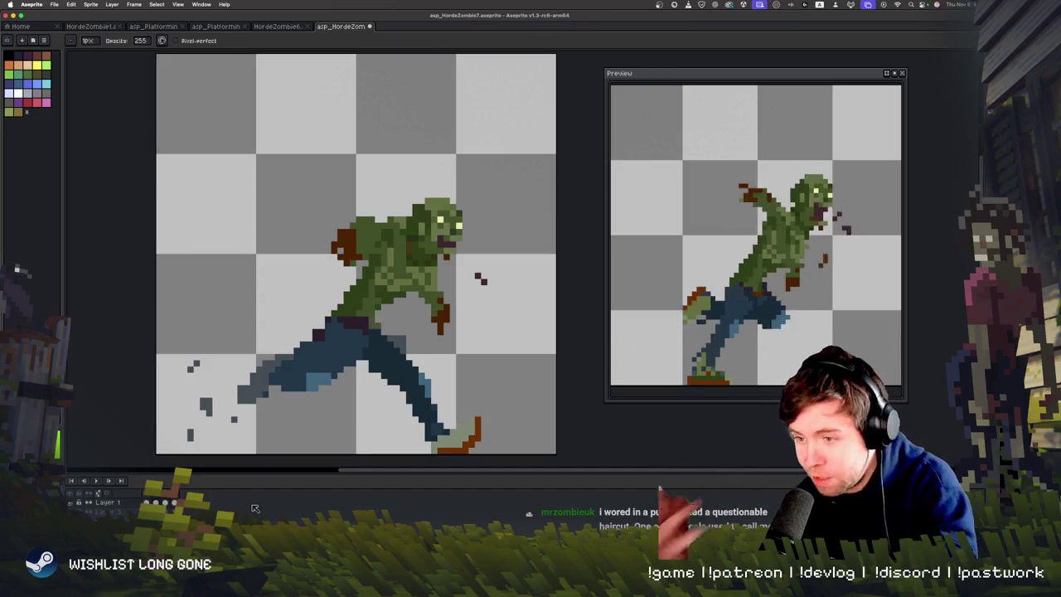
key(Return)
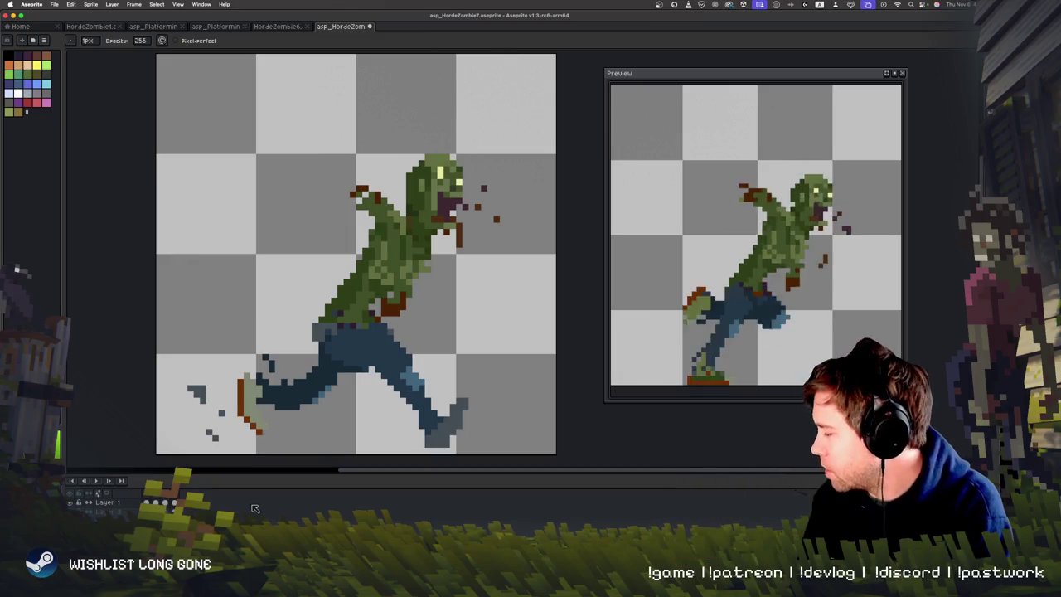
key(q)
mouse_move(404, 125)
mouse_down()
mouse_move(183, 460)
mouse_move(544, 378)
mouse_move(531, 195)
mouse_up()
mouse_move(461, 440)
mouse_down()
mouse_move(422, 444)
mouse_move(432, 426)
mouse_move(497, 398)
mouse_up()
key(Return)
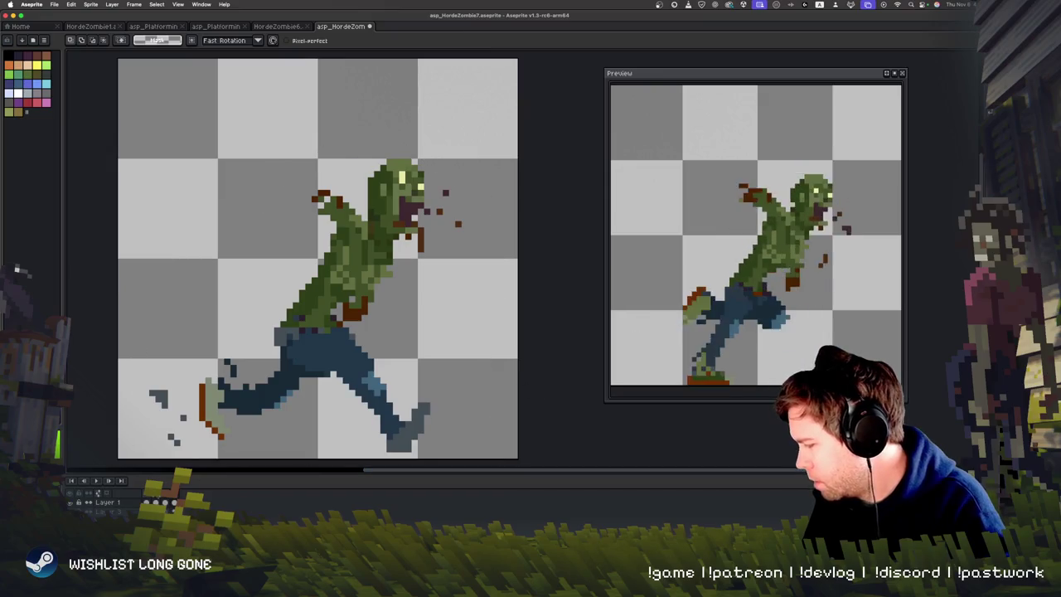